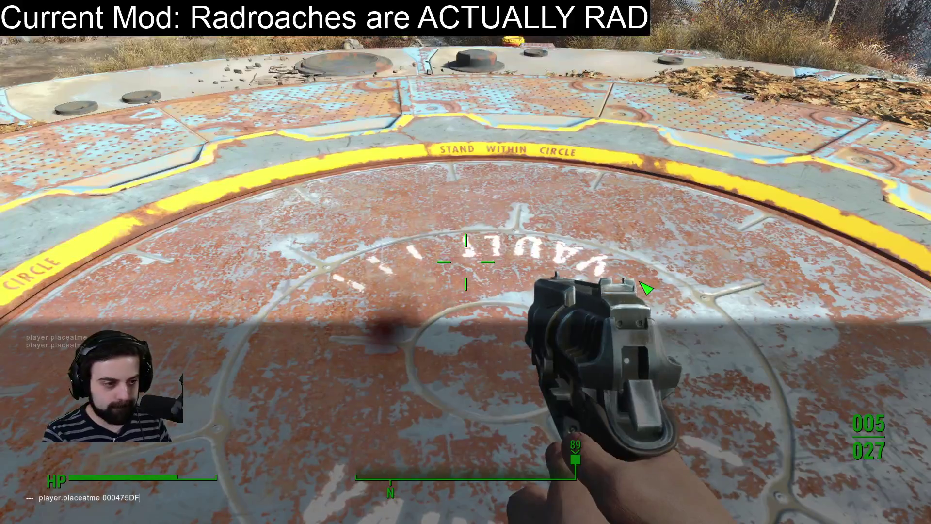
# Step: Spawn a radroach with the form ID ending in 0 and shoot it
pyautogui.press('BackSpace')
pyautogui.press('BackSpace')
pyautogui.press('BackSpace')
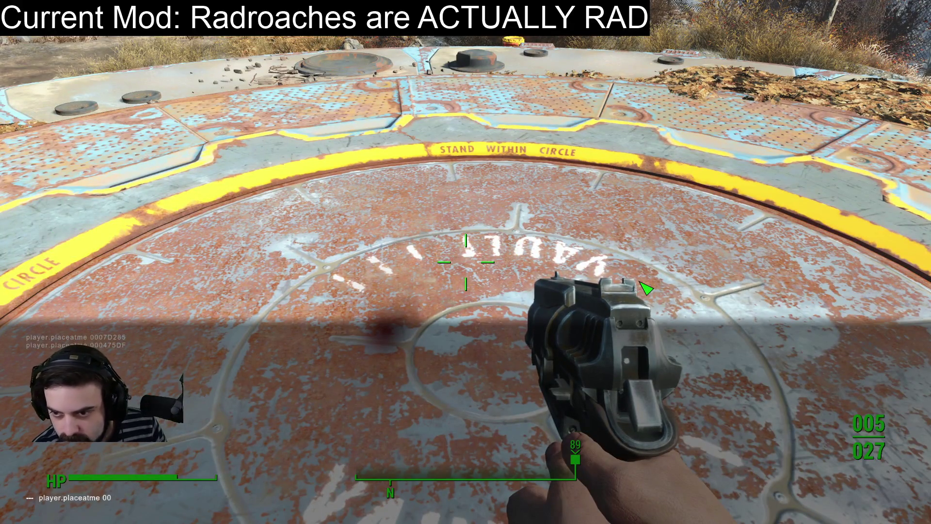
pyautogui.write('055380')
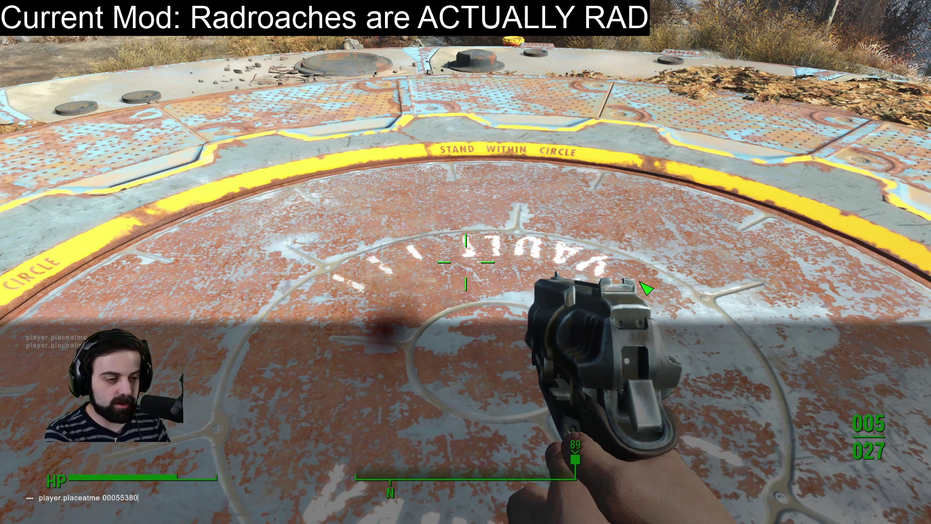
pyautogui.press('Return')
pyautogui.press('`')
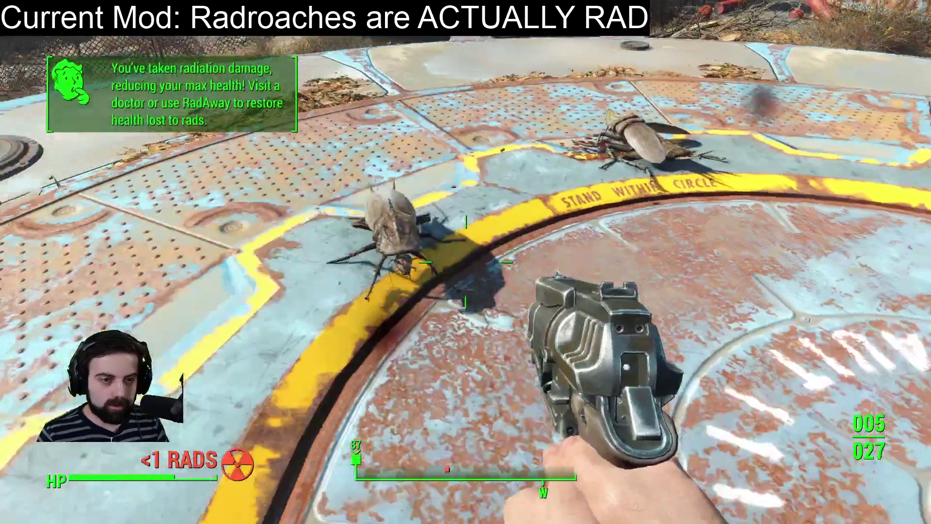
pyautogui.click(466, 262)
pyautogui.click(466, 262)
pyautogui.click(466, 262)
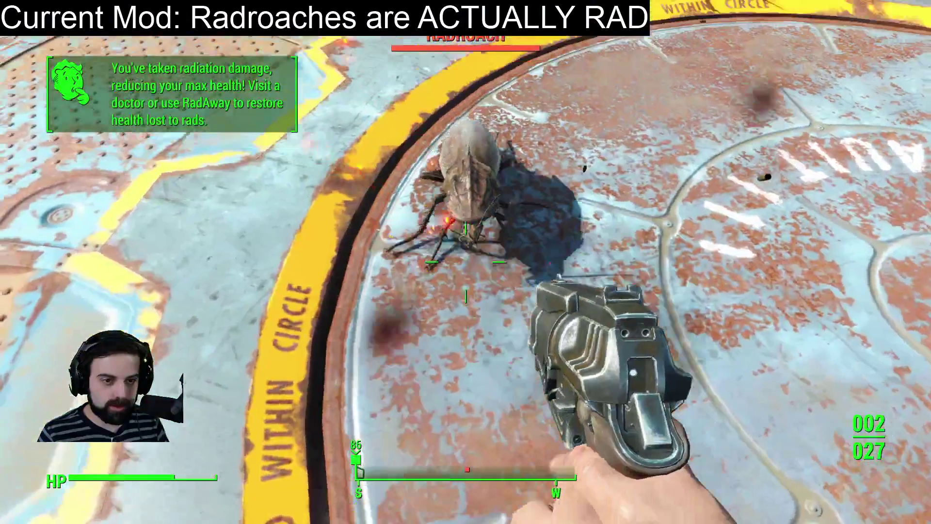
pyautogui.click(466, 261)
pyautogui.click(465, 262)
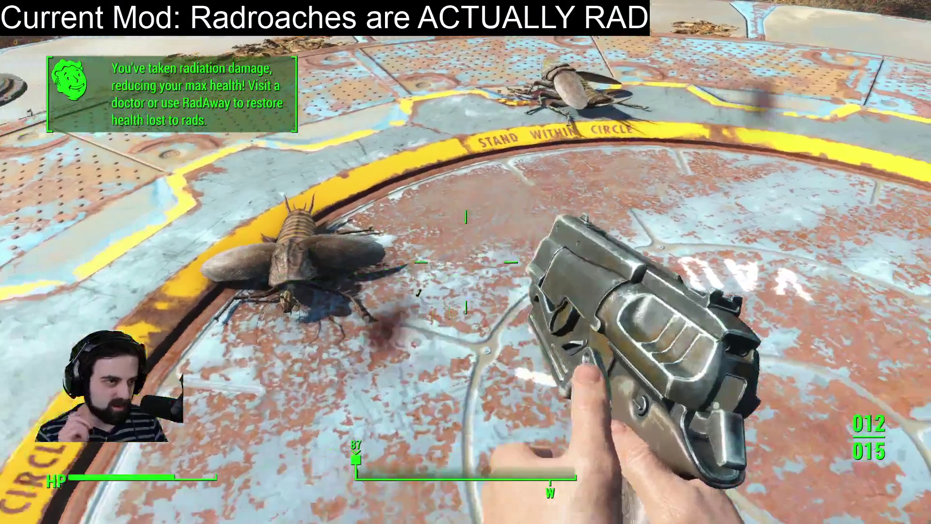
# Step: Rerun the spawn command with the ID ending in 9 and shoot that radroach
pyautogui.press('`')
pyautogui.press('Up')
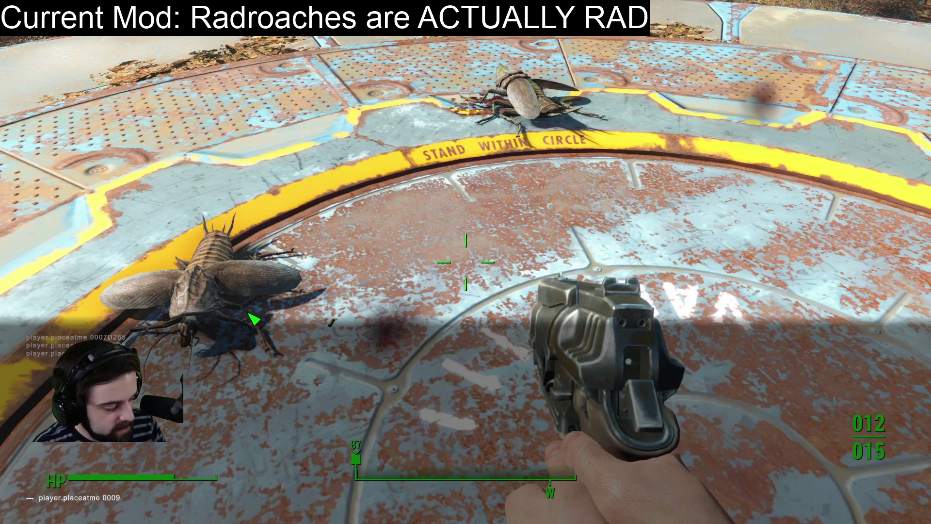
pyautogui.write('71B9')
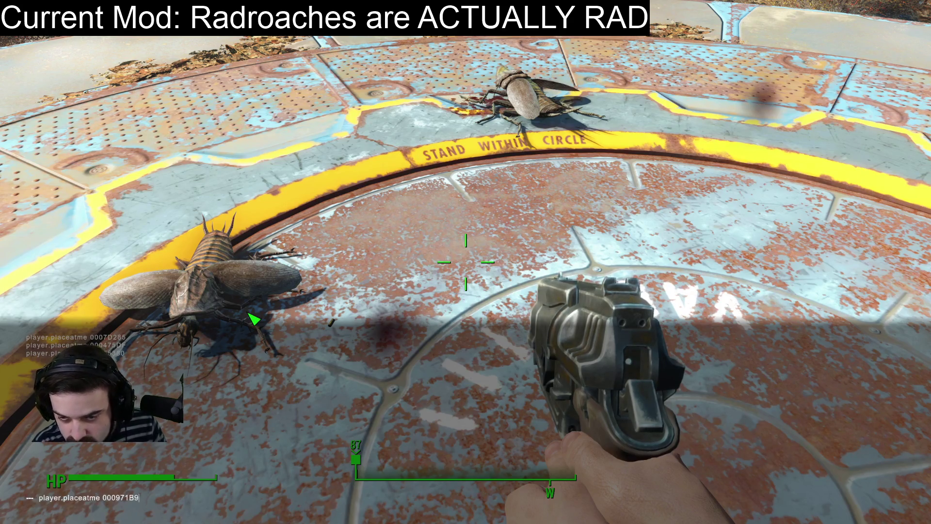
pyautogui.press('Return')
pyautogui.press('`')
pyautogui.click(466, 262)
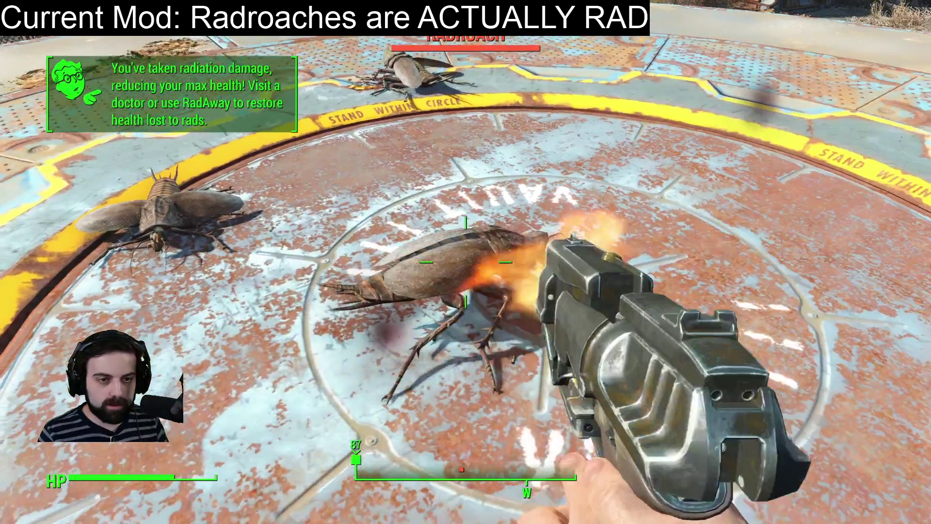
# Step: Spawn the radroach with form ID 1BBEA9 and kill it
pyautogui.press('`')
pyautogui.press('Up')
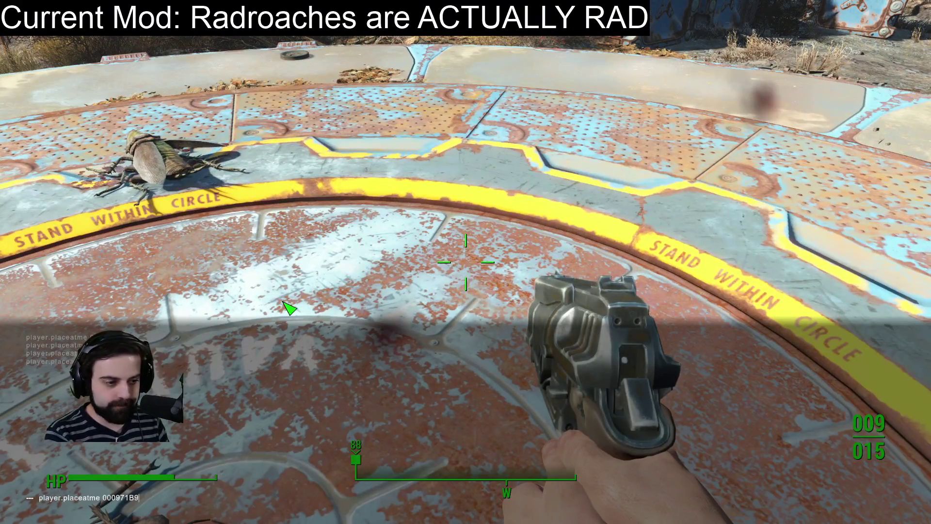
pyautogui.press('BackSpace')
pyautogui.press('BackSpace')
pyautogui.press('BackSpace')
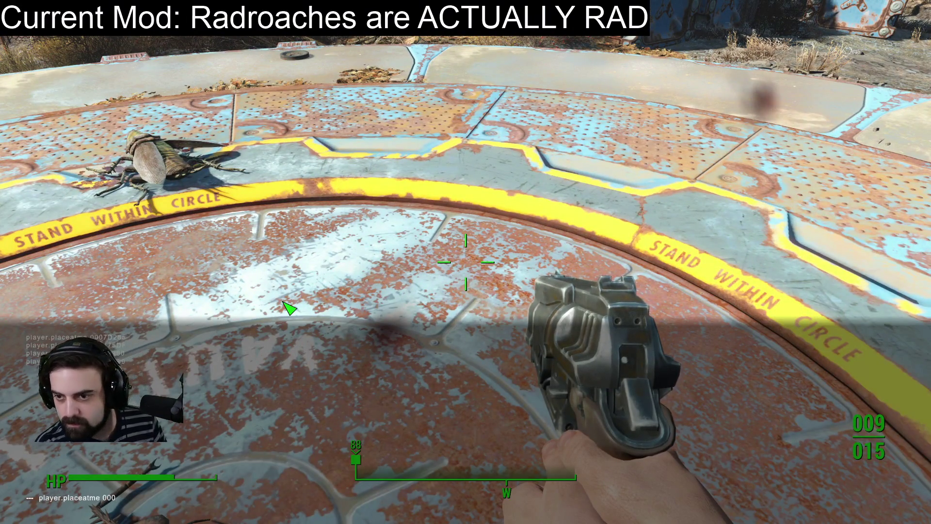
pyautogui.write('1')
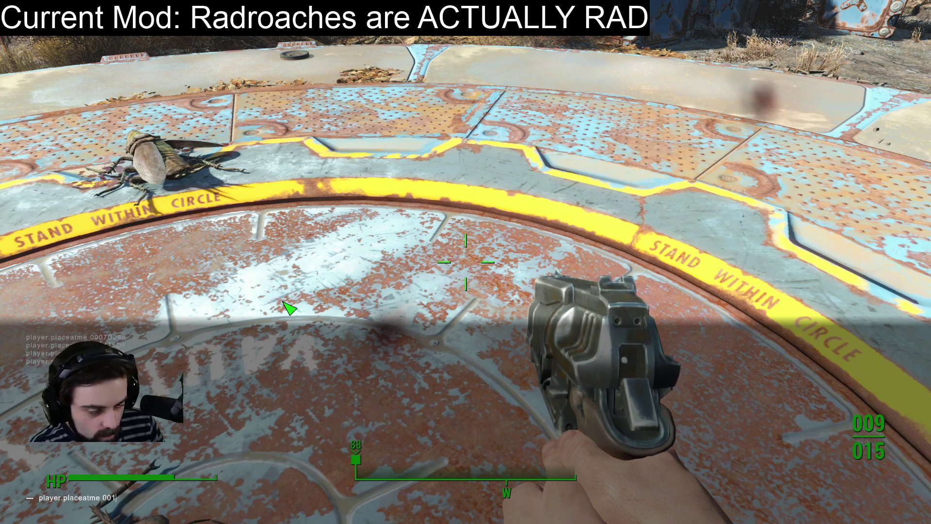
pyautogui.write('BBEA9')
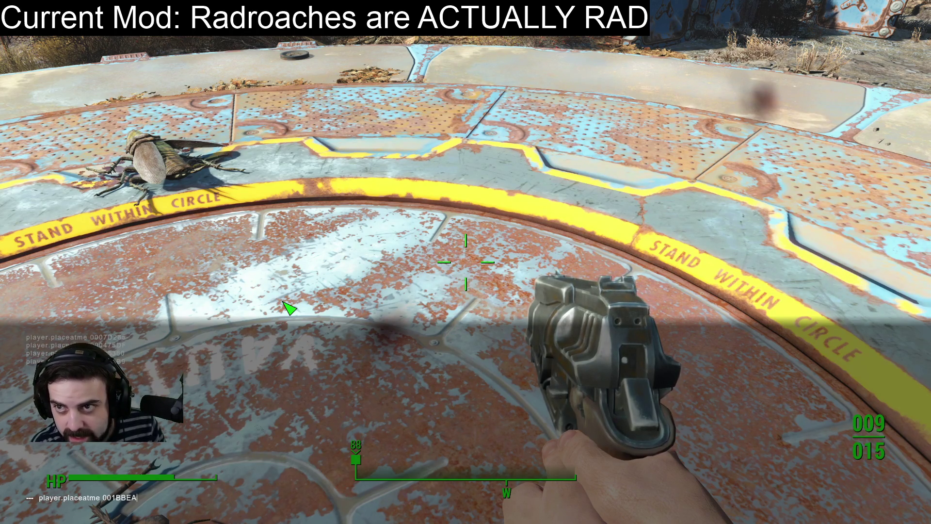
pyautogui.press('Return')
pyautogui.press('`')
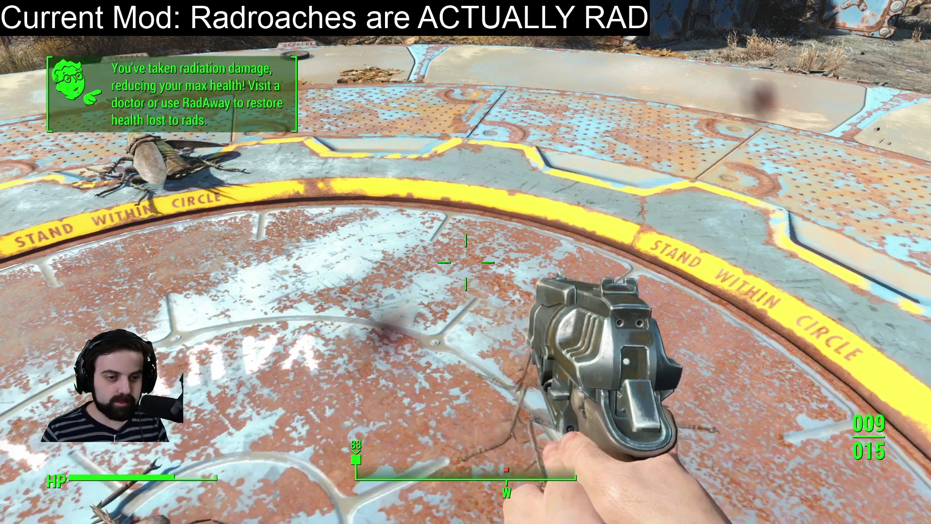
pyautogui.click(466, 262)
pyautogui.click(465, 262)
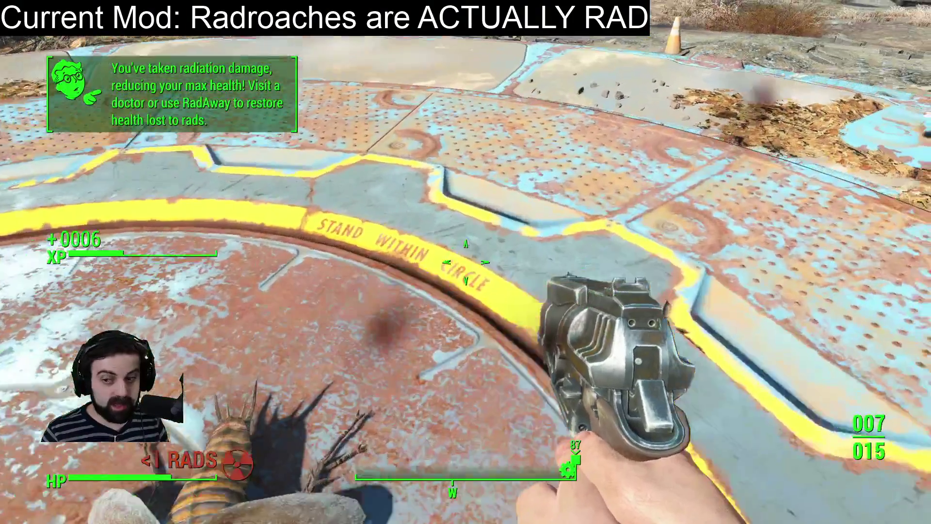
pyautogui.press('`')
pyautogui.press('Up')
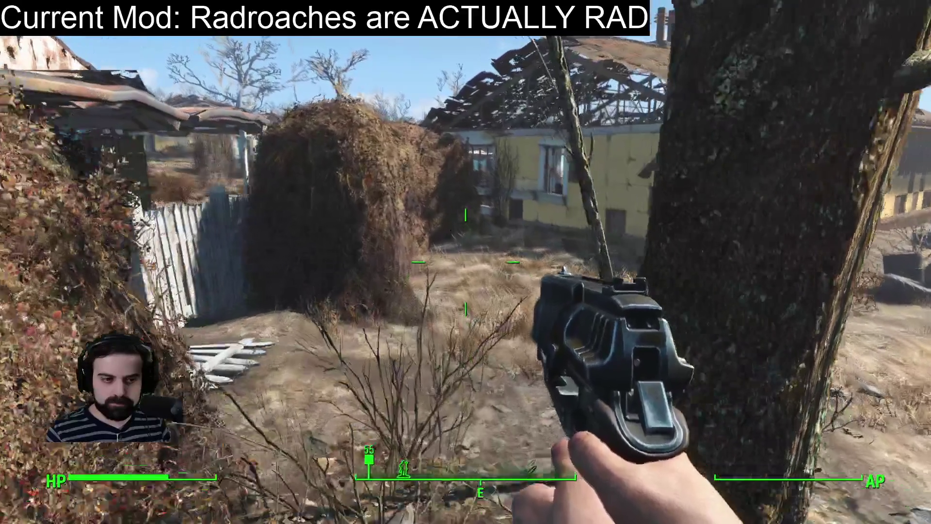
# Step: Walk down Sanctuary's street into the blue house with the radroach, then choose Quit from the pause menu
pyautogui.press('w')
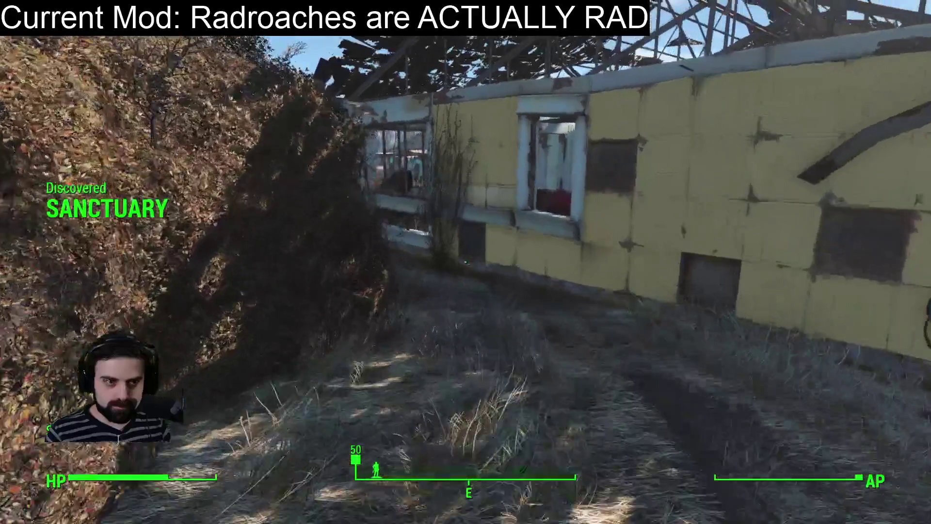
pyautogui.press('w')
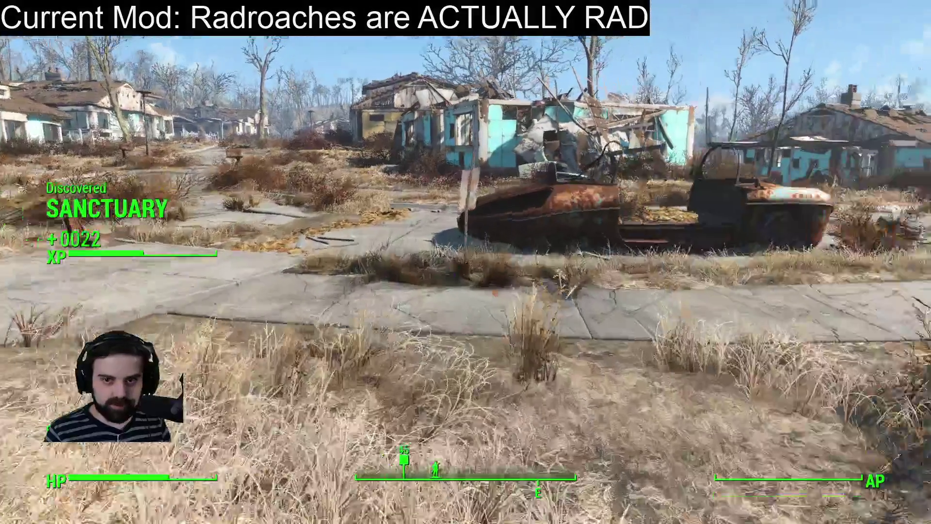
pyautogui.press('w')
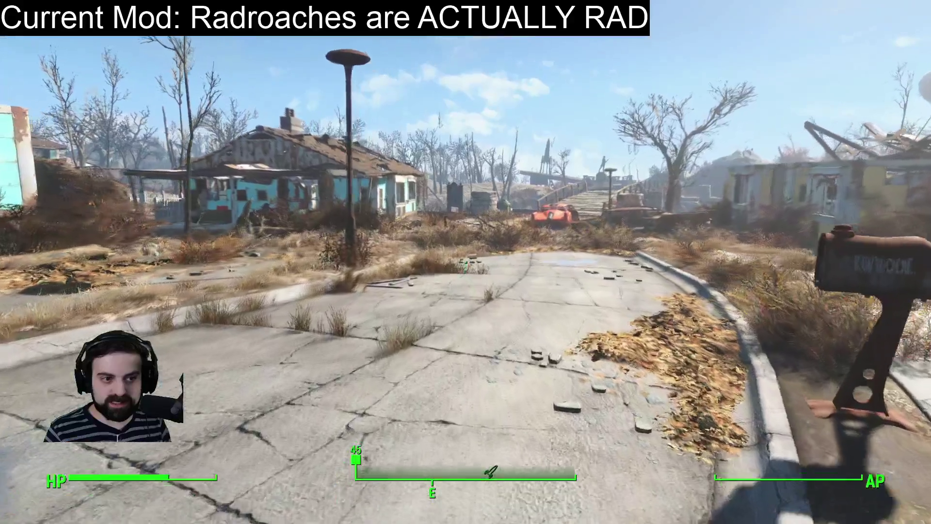
pyautogui.press('w')
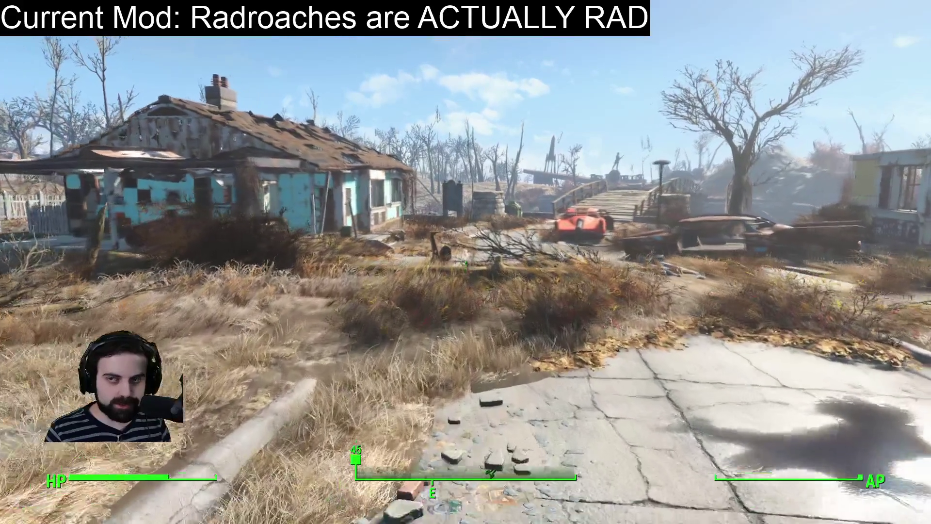
pyautogui.press('w')
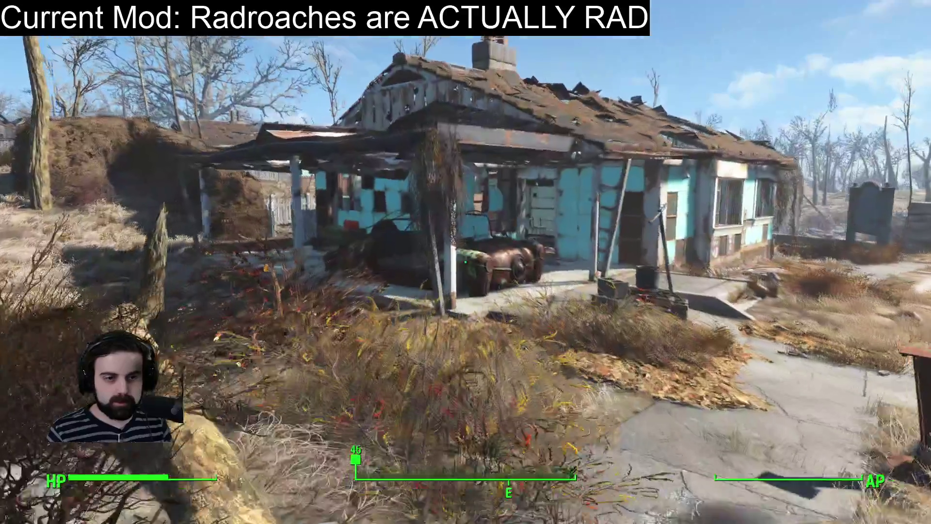
pyautogui.press('w')
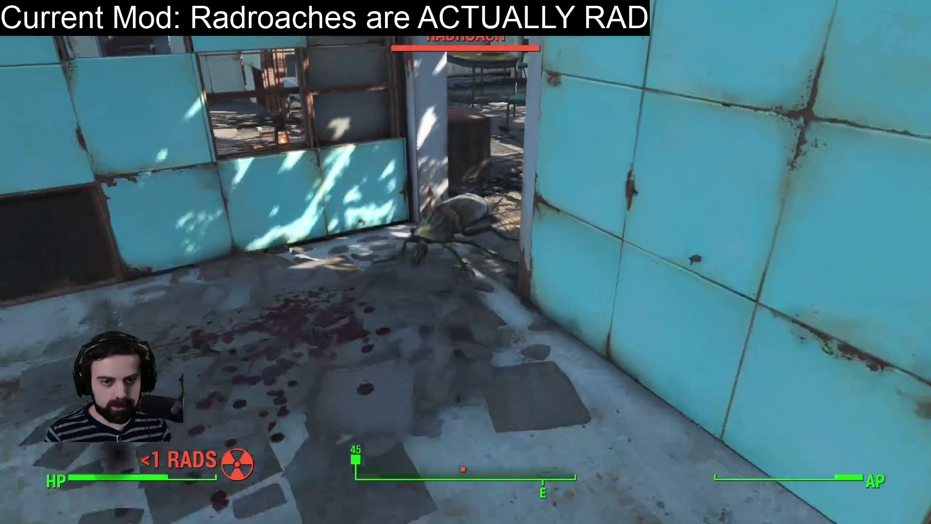
pyautogui.press('Escape')
pyautogui.click(239, 359)
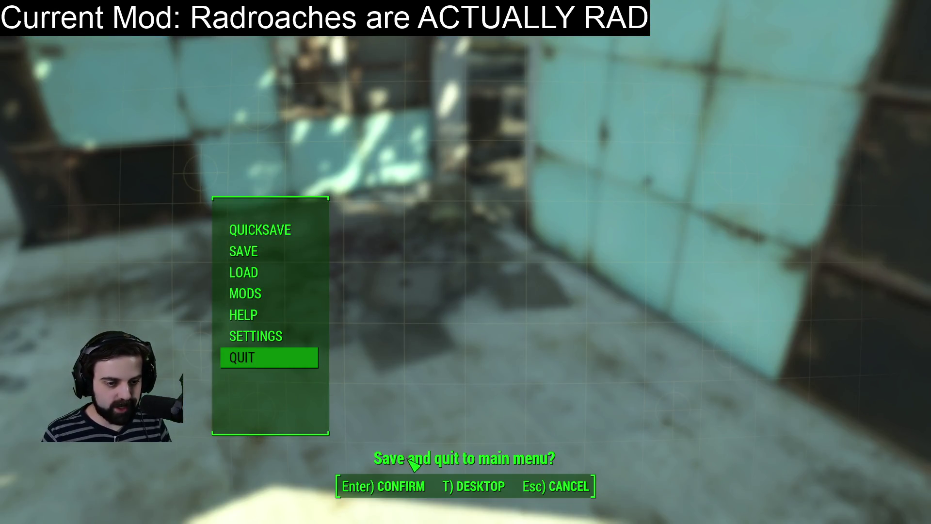
# Step: Save and exit Fallout 4 to the desktop
pyautogui.click(473, 487)
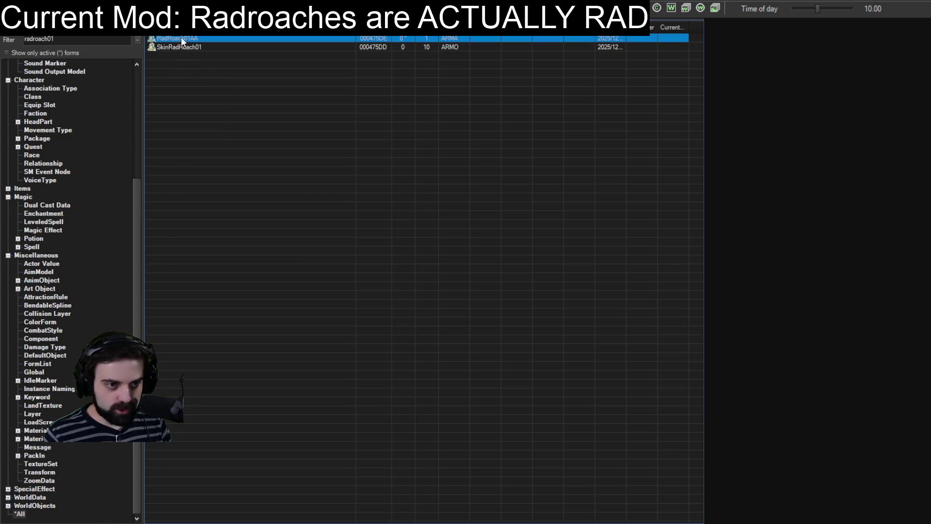
# Step: Widen the Object Window filter to 'radroach' and sort the records by type
pyautogui.click(67, 41)
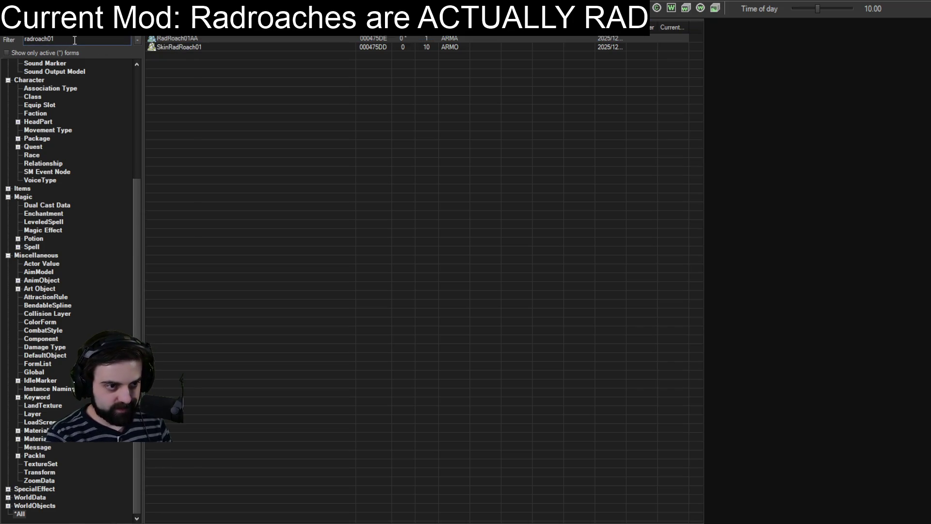
pyautogui.press('BackSpace')
pyautogui.press('BackSpace')
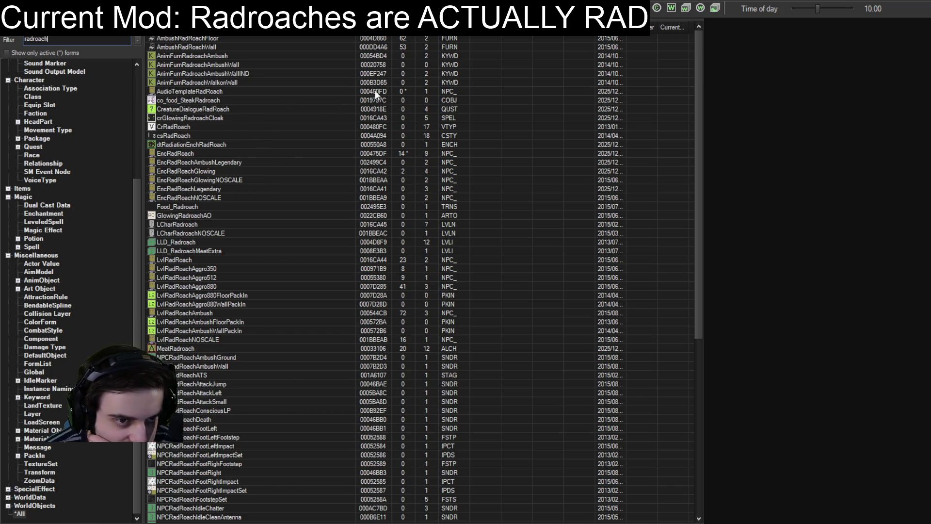
pyautogui.click(451, 31)
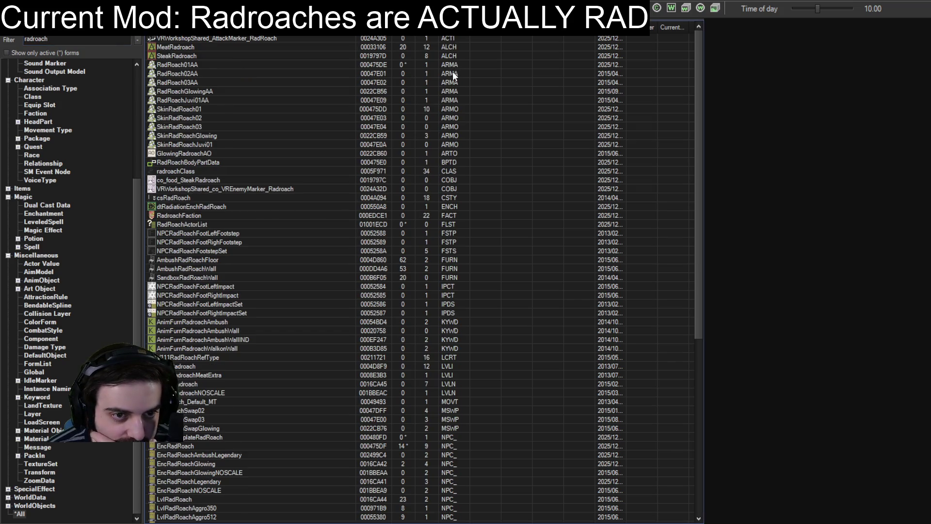
# Step: Inspect the RadRoach02AA and RadRoach03AA armor addon records, closing each with OK
pyautogui.doubleClick(189, 74)
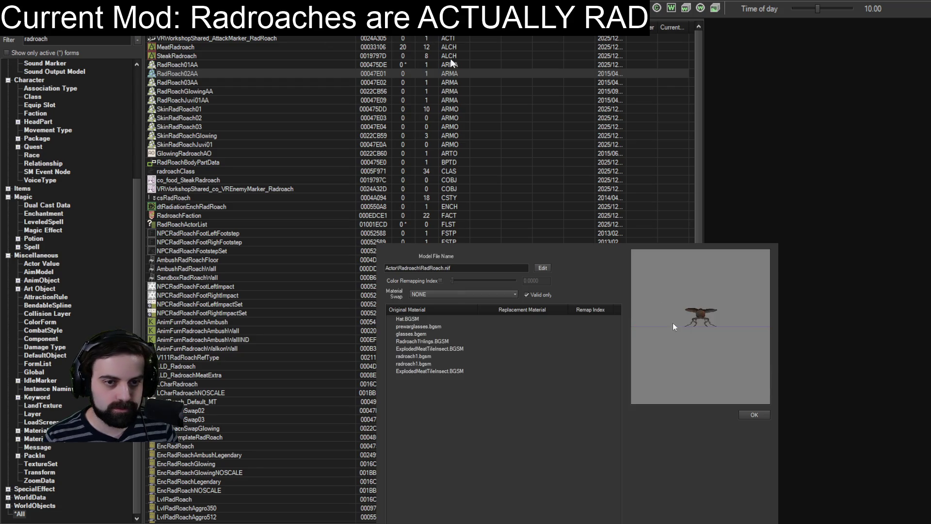
pyautogui.click(752, 415)
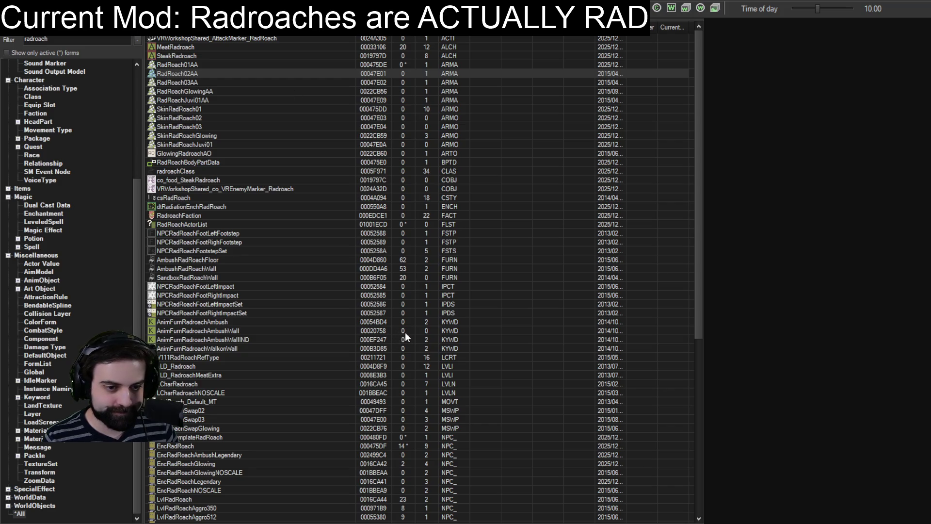
pyautogui.click(186, 83)
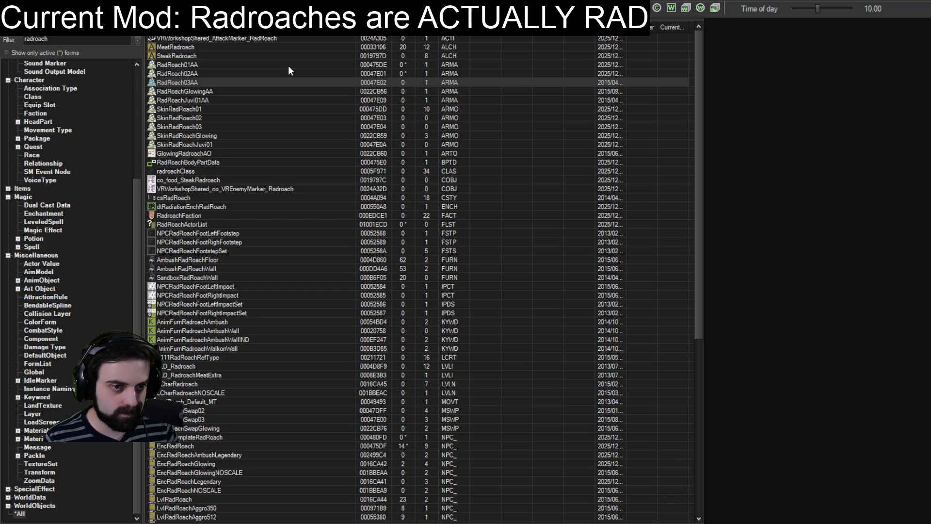
pyautogui.press('Return')
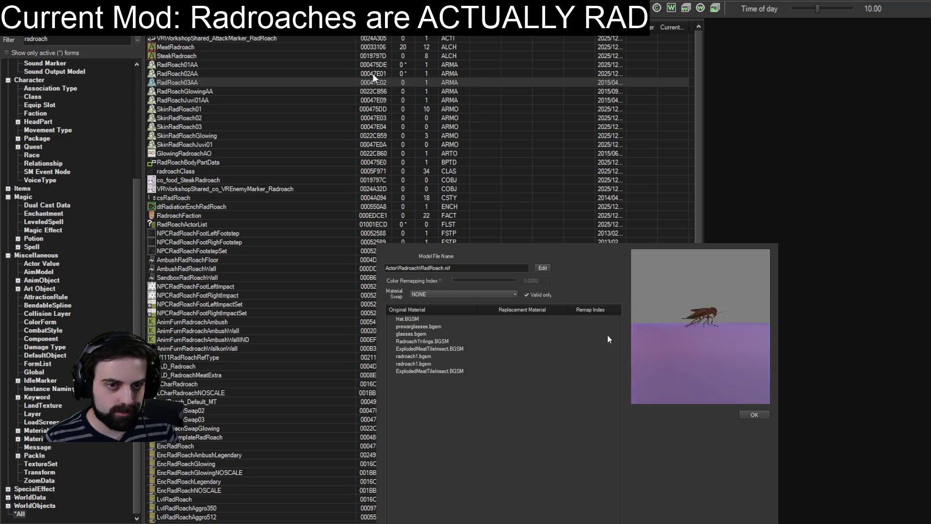
pyautogui.click(748, 416)
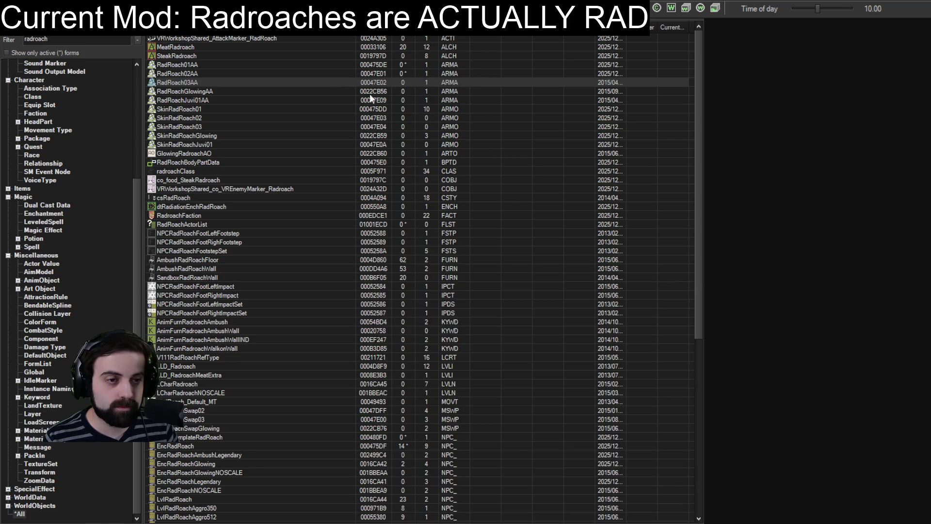
# Step: Commit the RadRoachGlowingAA model change and review RadRoachJuvi01AA's model, Actors\RadRoach\RadRoach.nif
pyautogui.click(207, 90)
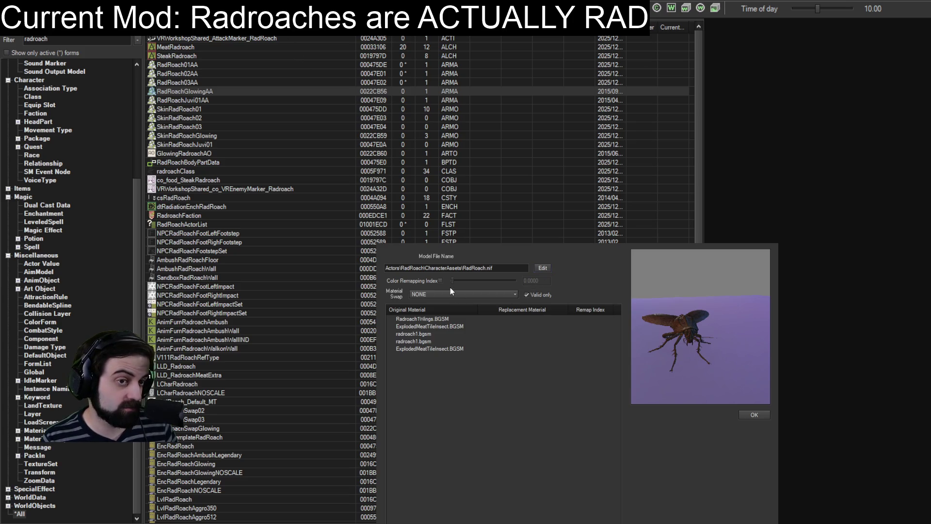
pyautogui.click(753, 416)
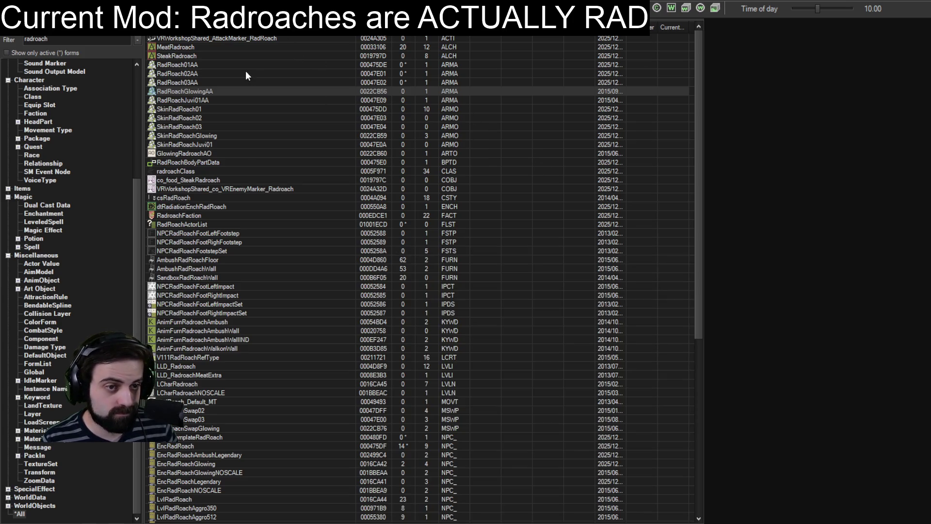
pyautogui.doubleClick(194, 100)
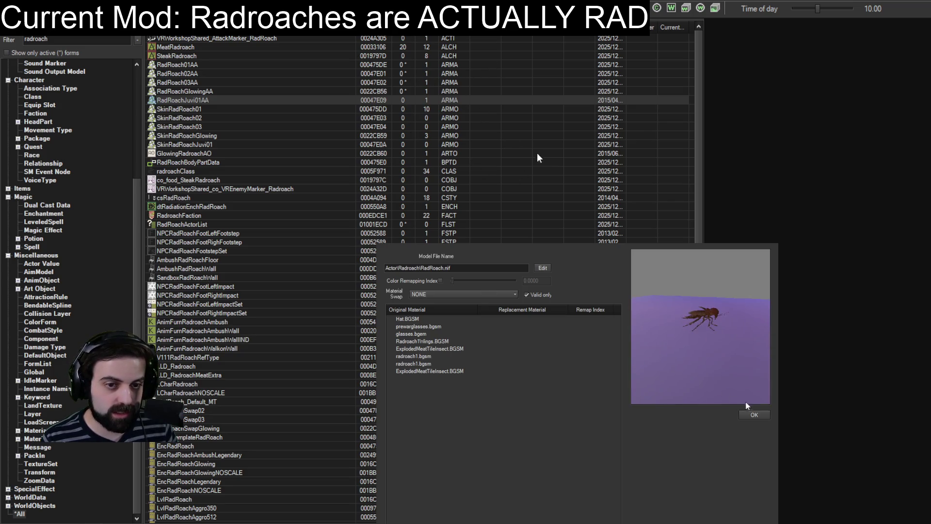
pyautogui.click(751, 413)
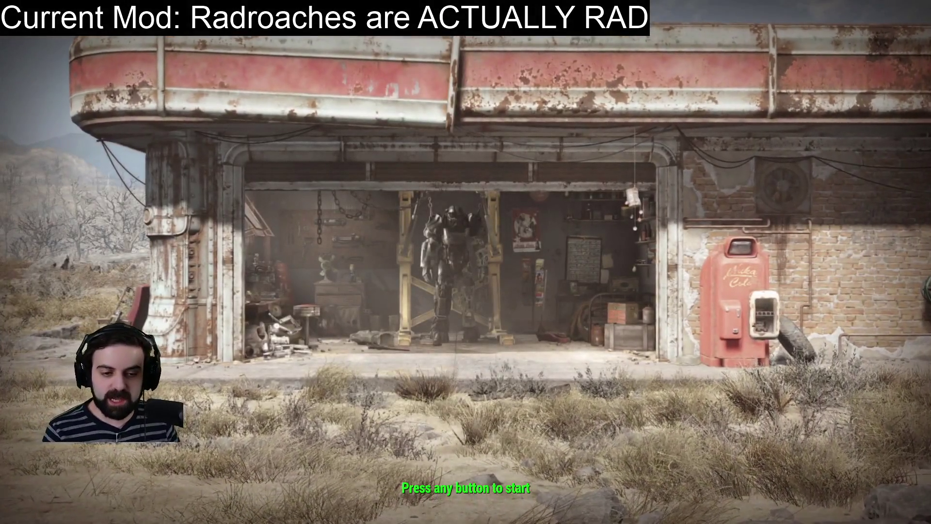
# Step: Load the Commonwealth save from the title screen
pyautogui.press('Return')
pyautogui.click(244, 272)
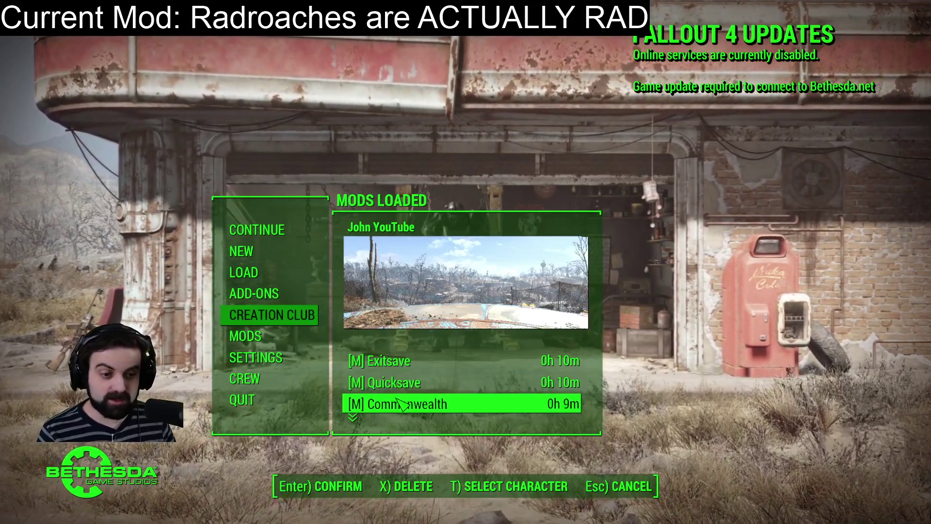
pyautogui.click(397, 404)
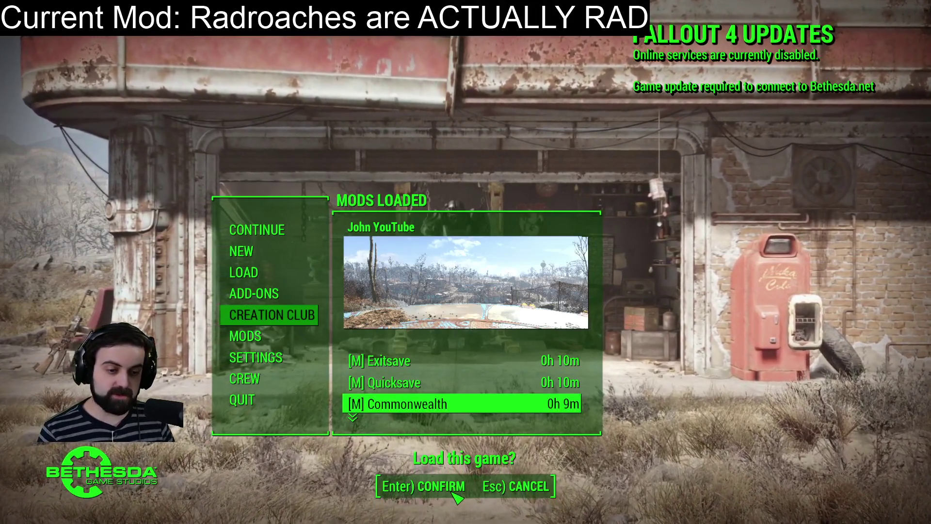
pyautogui.click(454, 493)
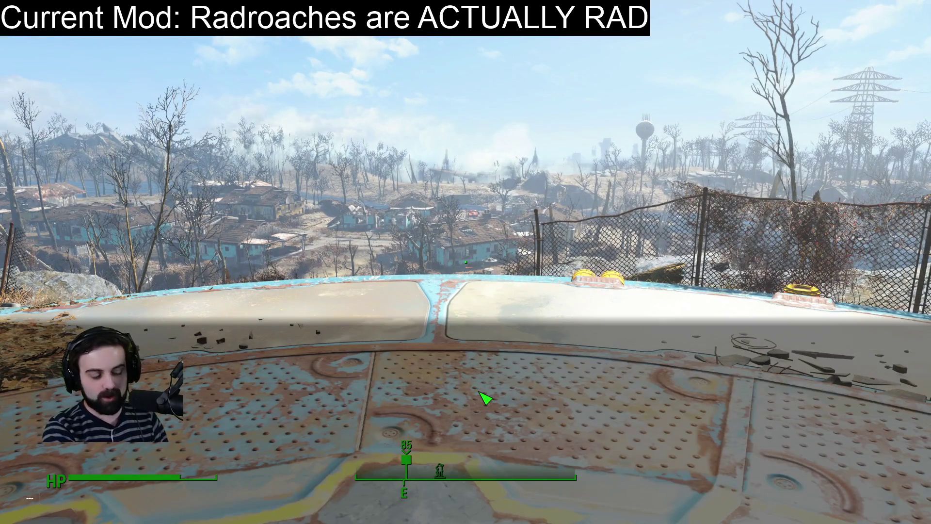
# Step: Spawn radroach 0016CA44 with player.placeatme and shoot it
pyautogui.write('player.place')
pyautogui.write('at')
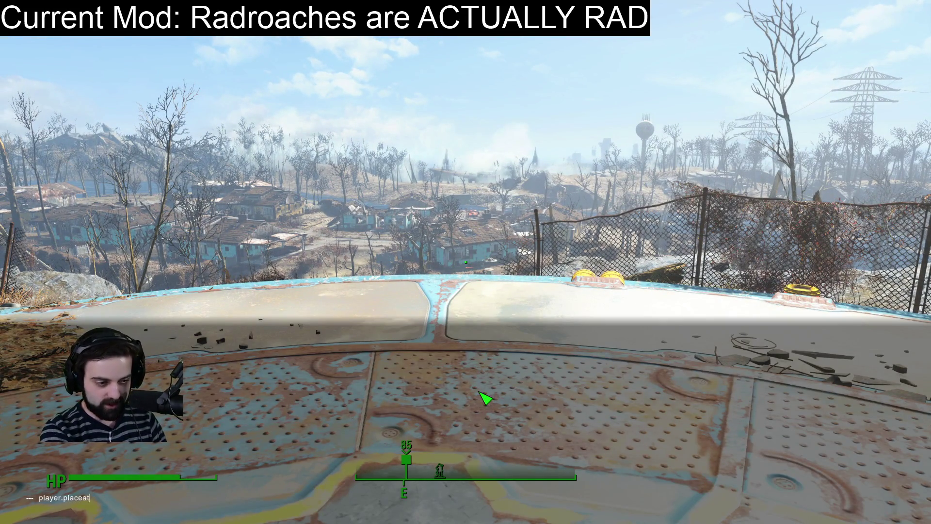
pyautogui.write('me 0')
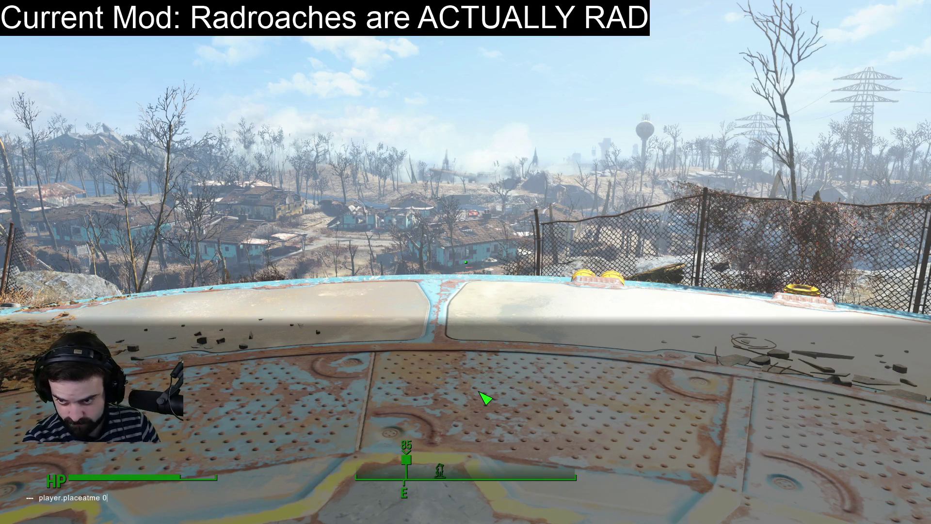
pyautogui.write('016CA44')
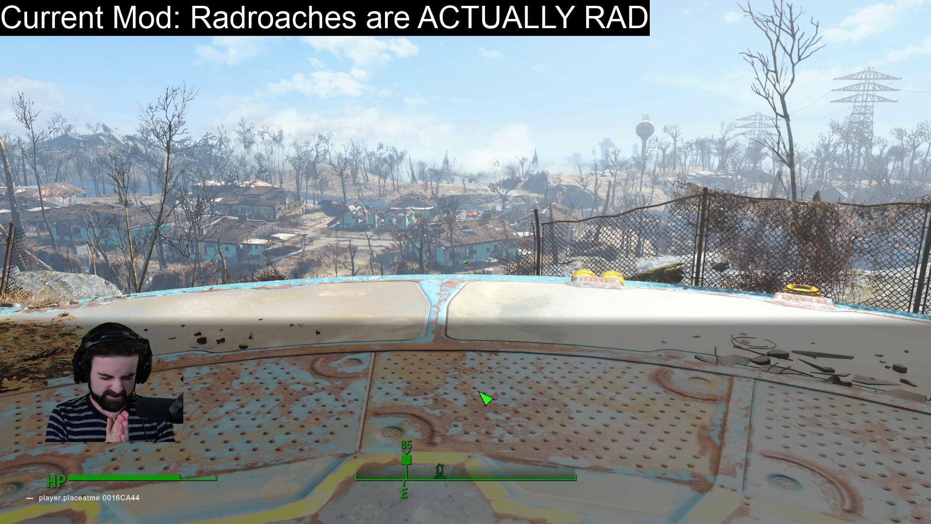
pyautogui.press('Return')
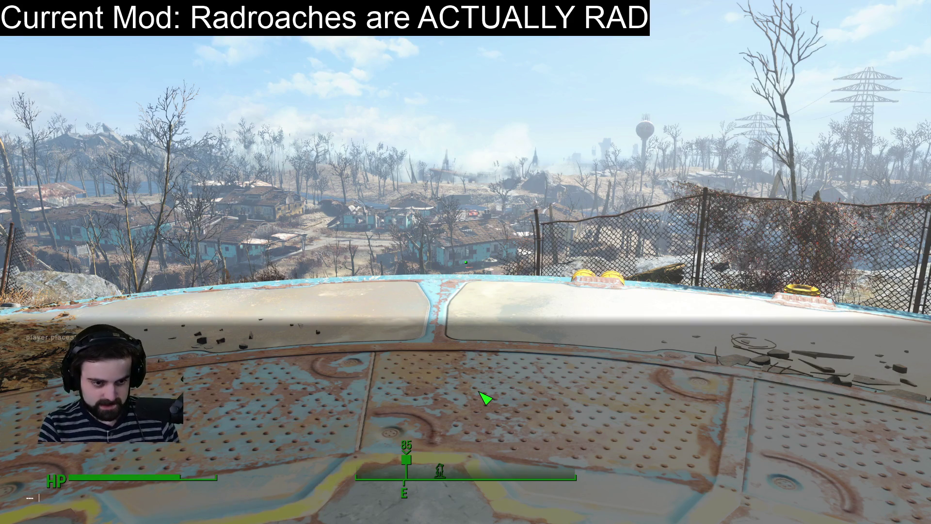
pyautogui.press('`')
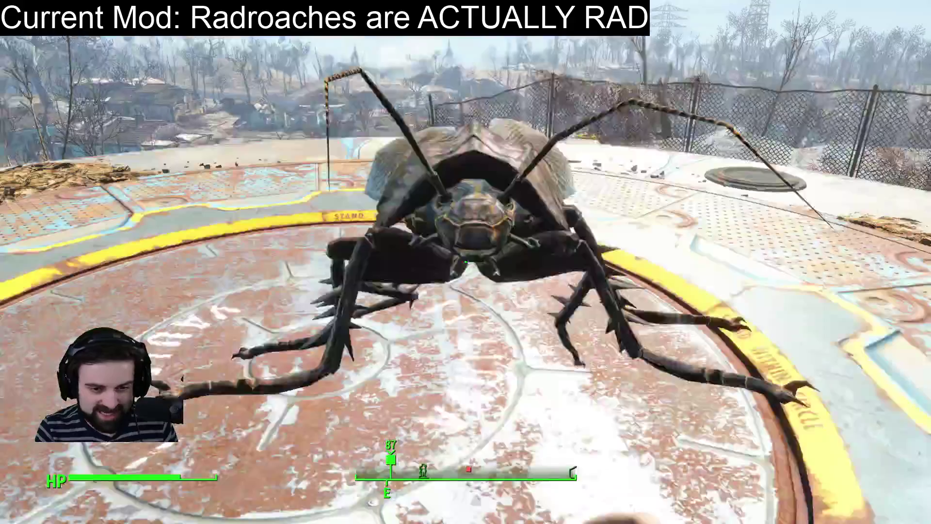
pyautogui.click(466, 261)
pyautogui.click(465, 262)
pyautogui.click(466, 262)
pyautogui.click(466, 262)
pyautogui.click(466, 262)
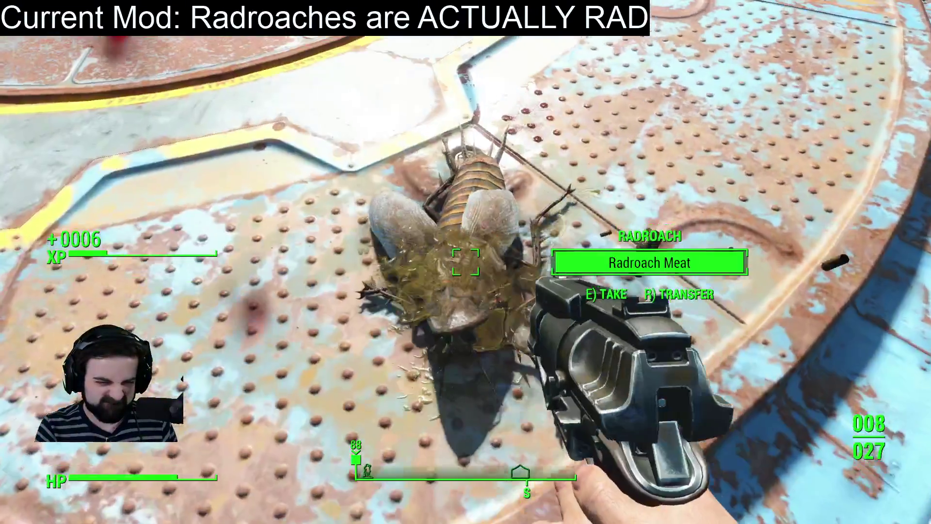
pyautogui.click(466, 262)
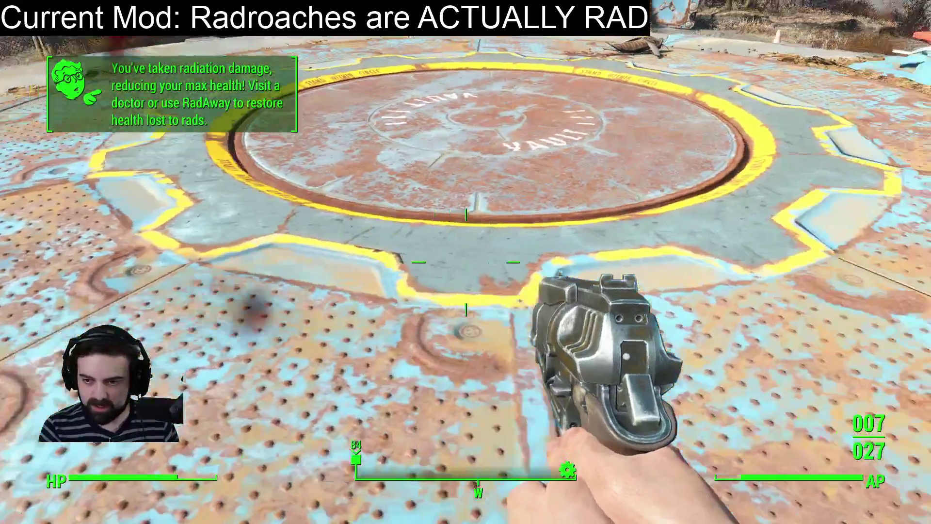
# Step: Retype player.placeatme 0016CA44 to spawn another radroach and shoot it
pyautogui.press('`')
pyautogui.write('p')
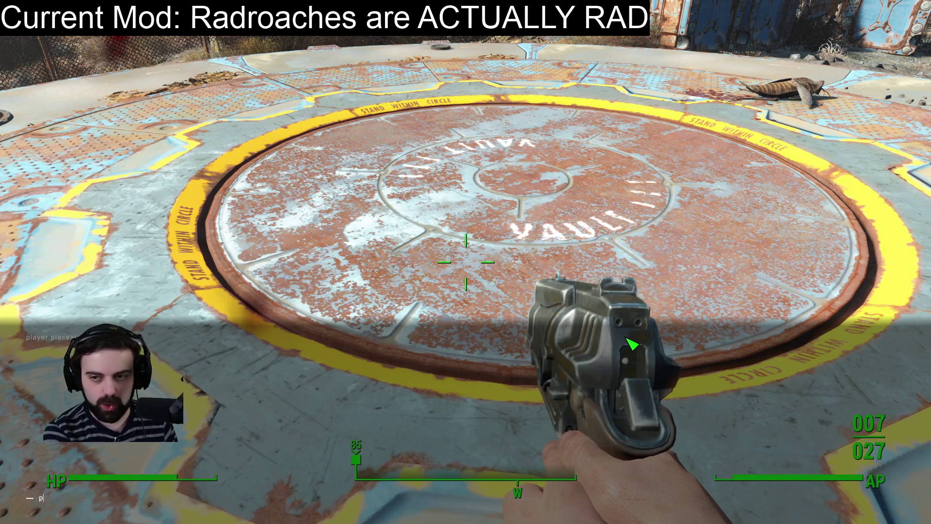
pyautogui.write('ayer')
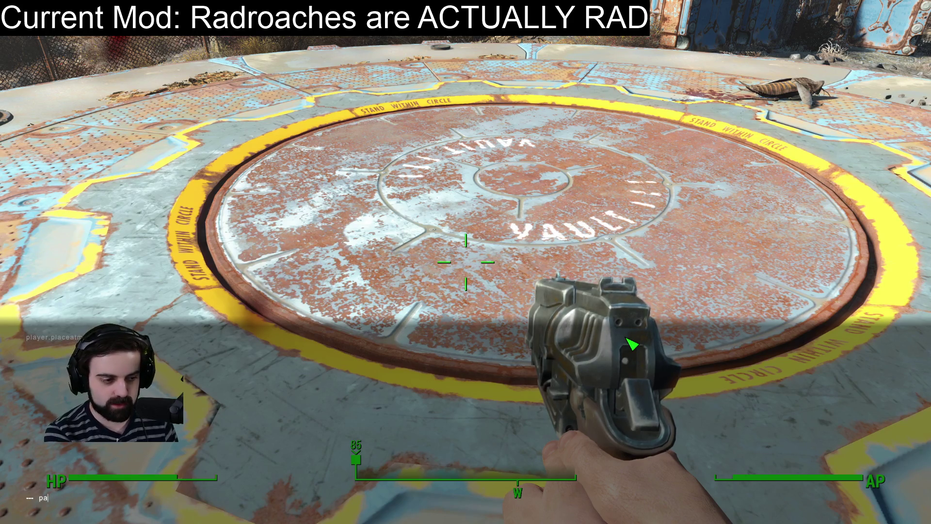
pyautogui.press('BackSpace')
pyautogui.write('layerp')
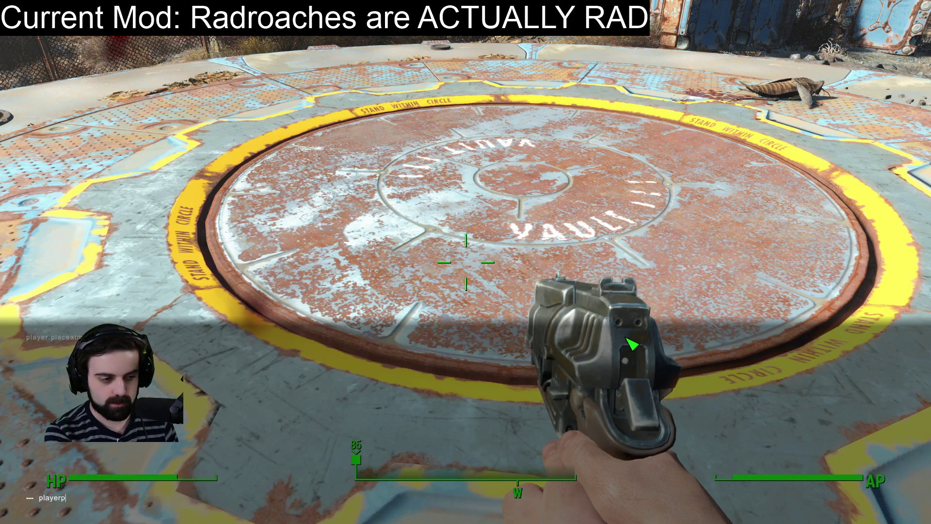
pyautogui.press('BackSpace')
pyautogui.write('.placeatme ')
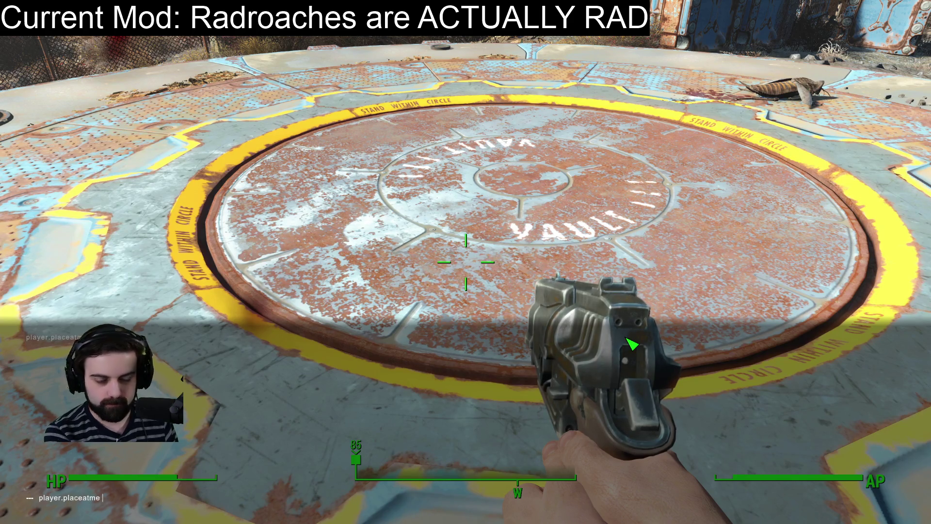
pyautogui.write('001')
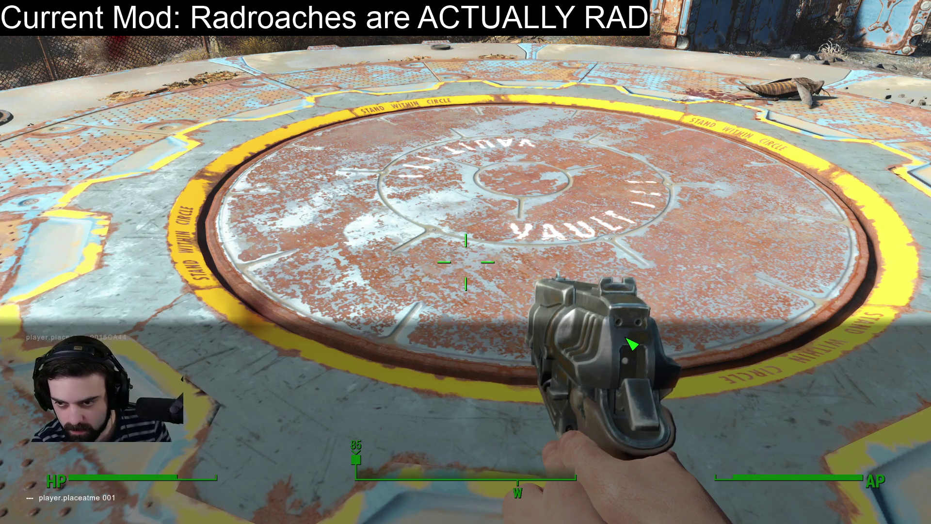
pyautogui.write('6CA44')
pyautogui.press('Return')
pyautogui.press('`')
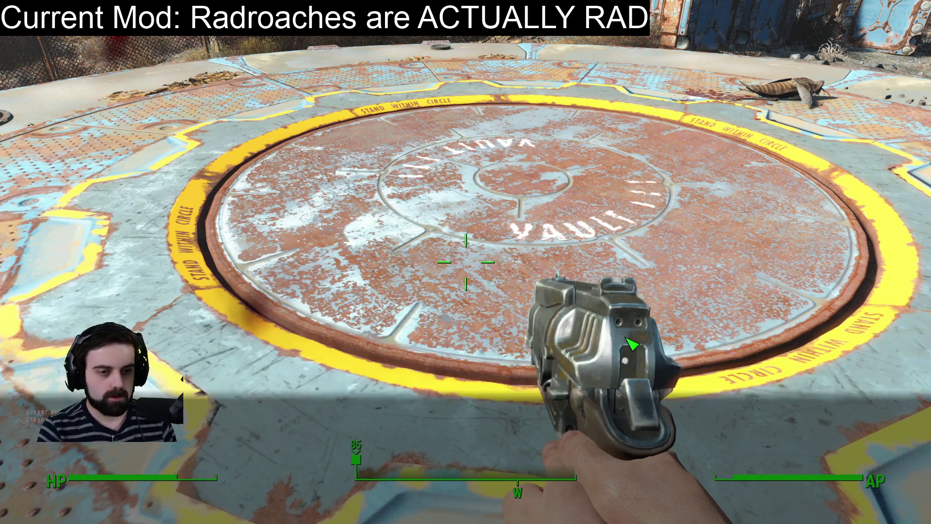
pyautogui.click(465, 262)
pyautogui.click(466, 262)
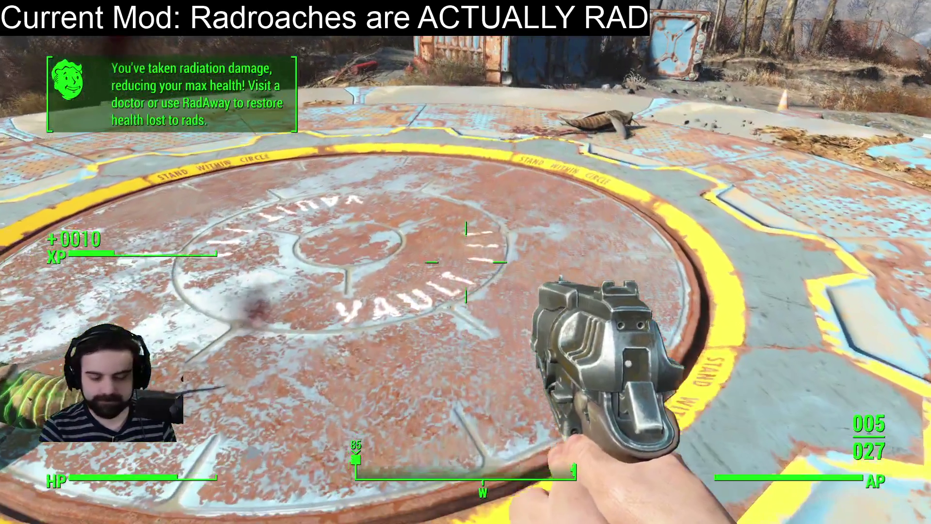
# Step: Rerun the spawn command with the form ID edited to end in 6
pyautogui.press('`')
pyautogui.press('Up')
pyautogui.press('BackSpace')
pyautogui.press('BackSpace')
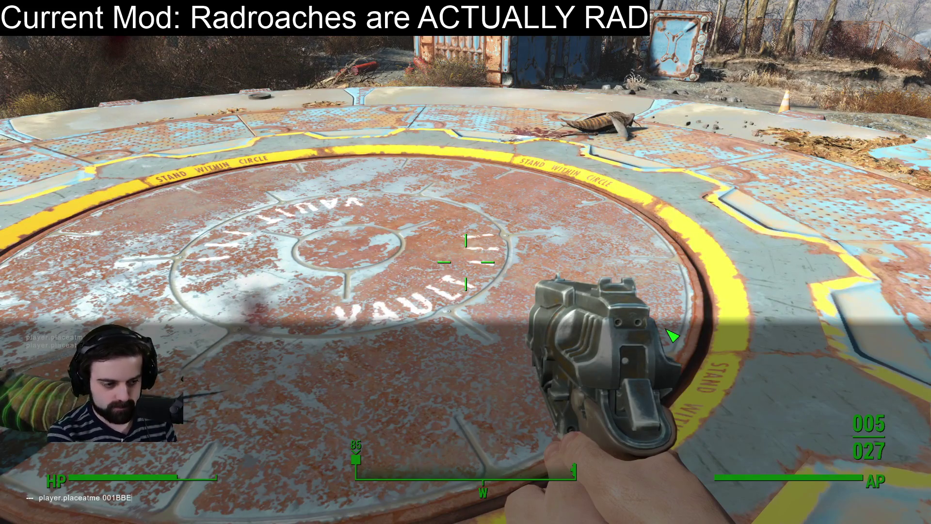
pyautogui.press('BackSpace')
pyautogui.press('BackSpace')
pyautogui.press('BackSpace')
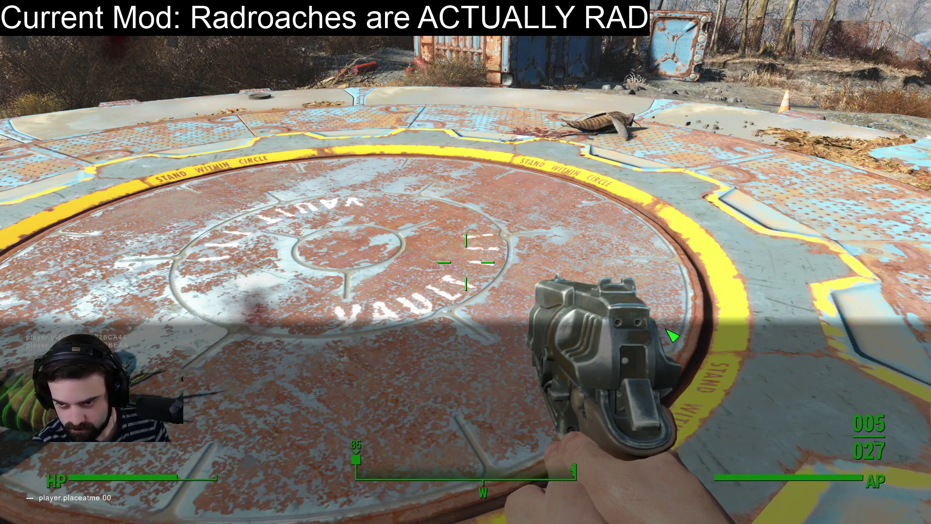
pyautogui.write('16A42')
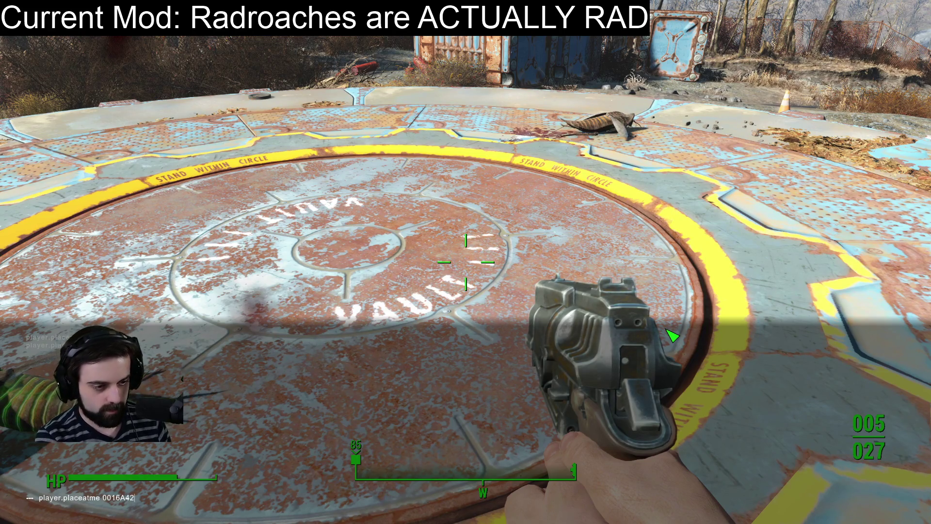
pyautogui.press('Return')
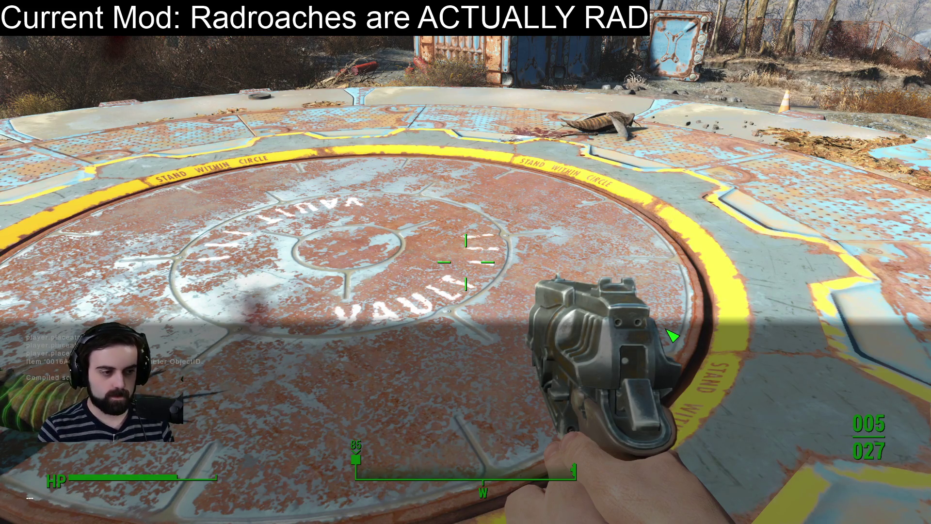
pyautogui.press('`')
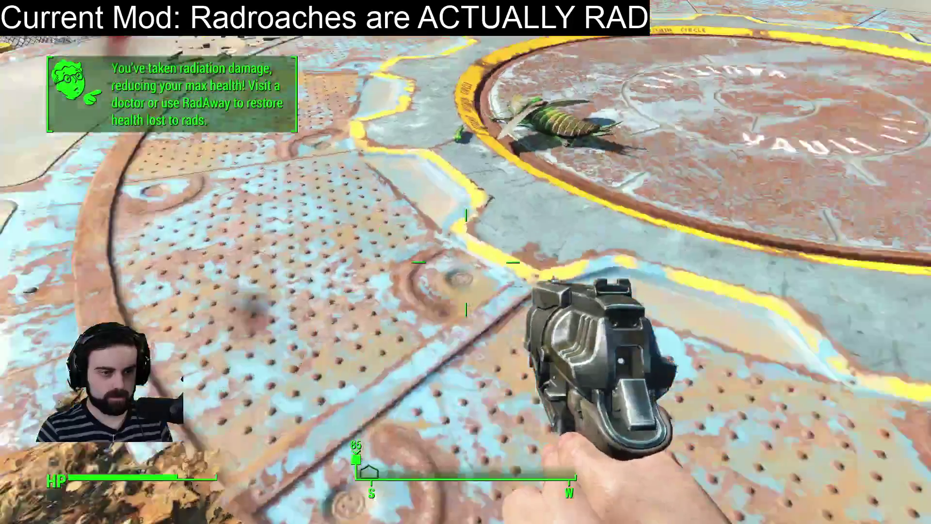
# Step: Spawn the glowing radroach again and shoot it dead, reloading midway
pyautogui.press('`')
pyautogui.press('Up')
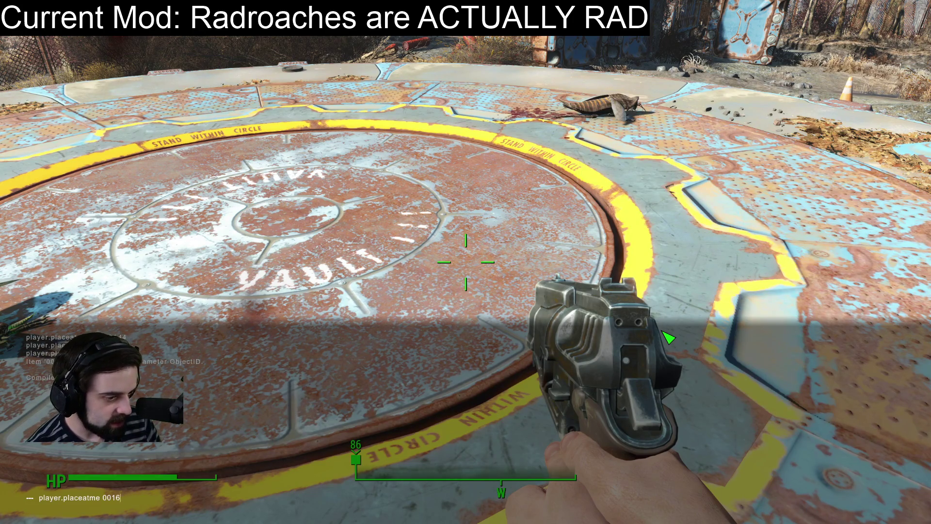
pyautogui.press('Return')
pyautogui.press('`')
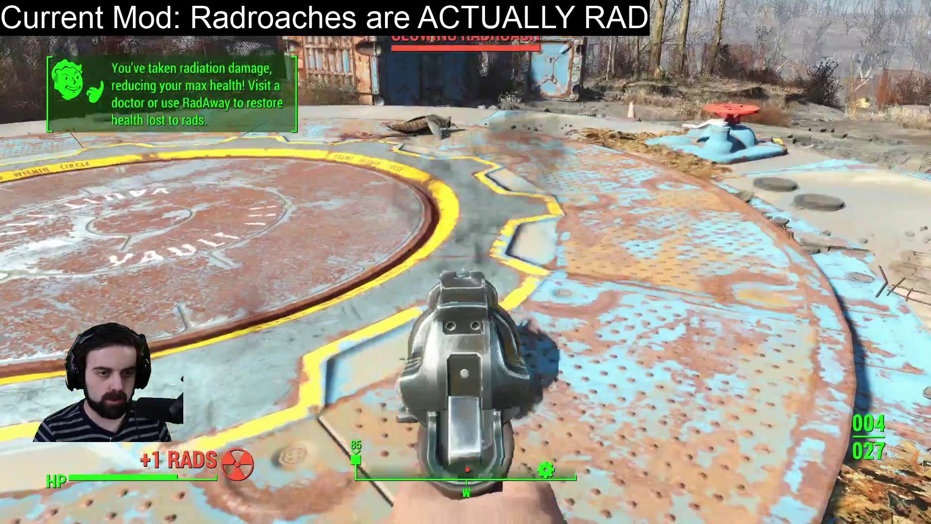
pyautogui.click(466, 262)
pyautogui.click(465, 262)
pyautogui.click(466, 262)
pyautogui.click(465, 262)
pyautogui.press('r')
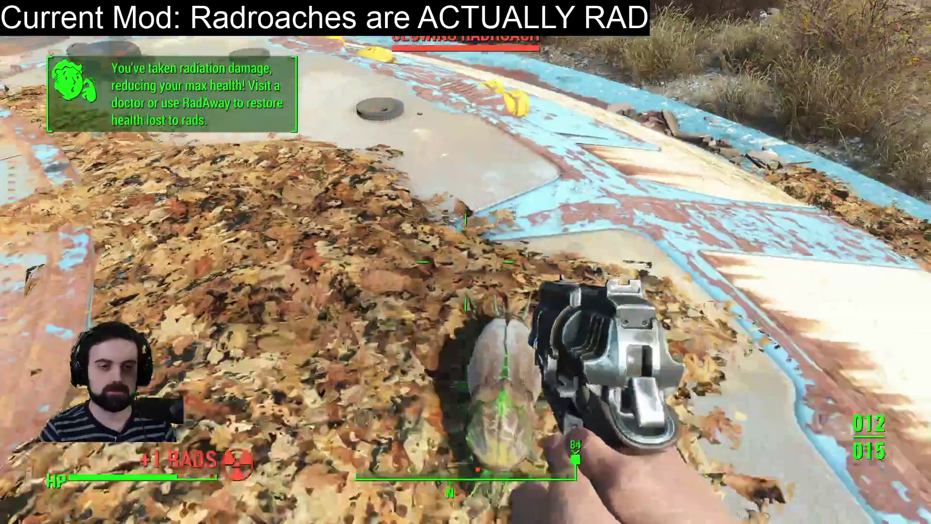
pyautogui.click(466, 262)
pyautogui.click(466, 262)
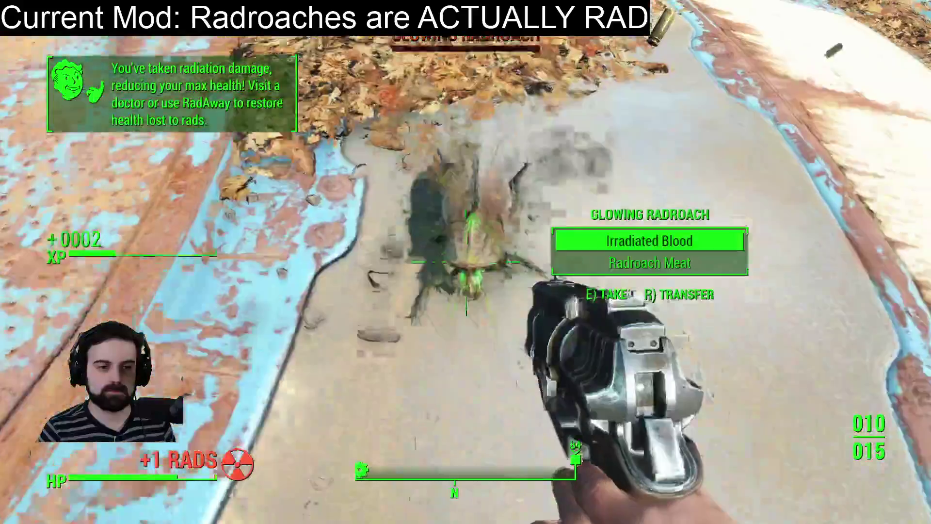
pyautogui.click(465, 262)
pyautogui.click(465, 262)
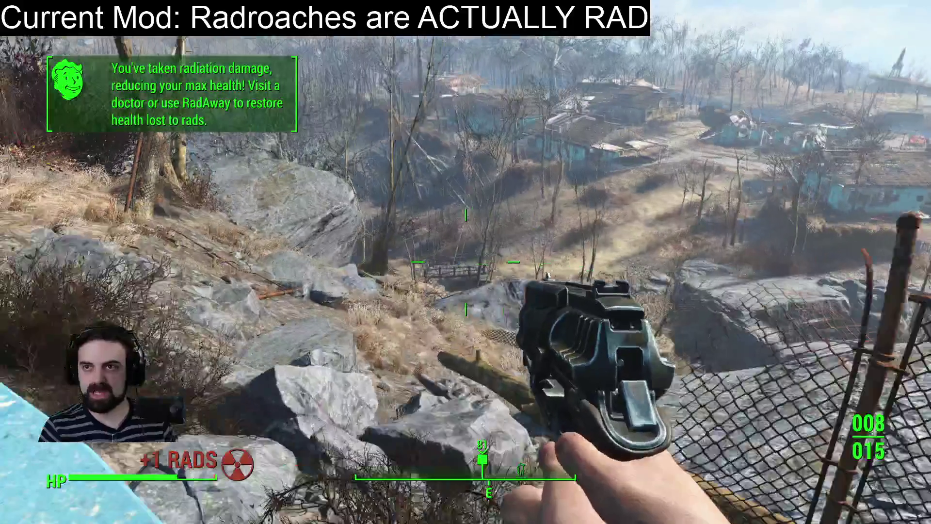
# Step: Save and quit Fallout 4 to the desktop
pyautogui.press('Escape')
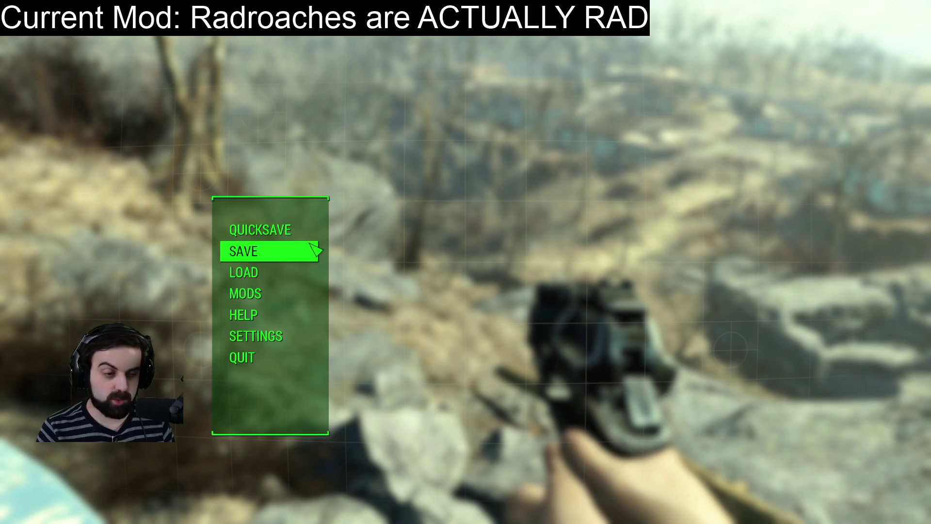
pyautogui.click(266, 364)
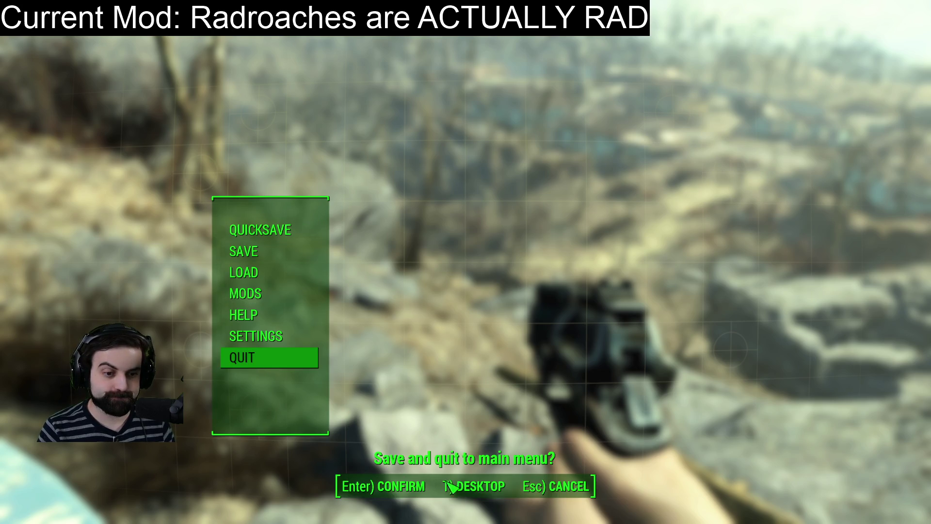
pyautogui.click(427, 485)
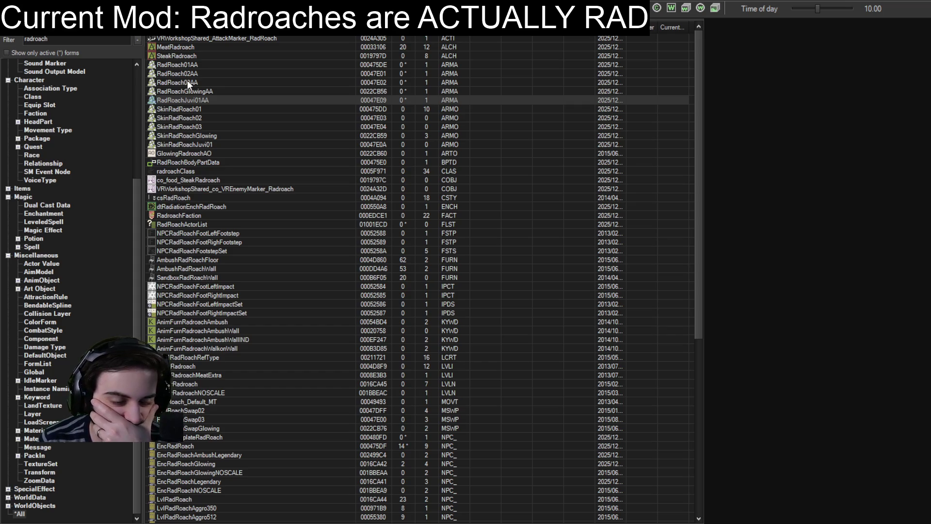
# Step: Inspect the SkinRadRoach01 and SkinRadRoach02 skins, checking SkinRadRoach02's RadRoach02AA armor addon
pyautogui.doubleClick(180, 107)
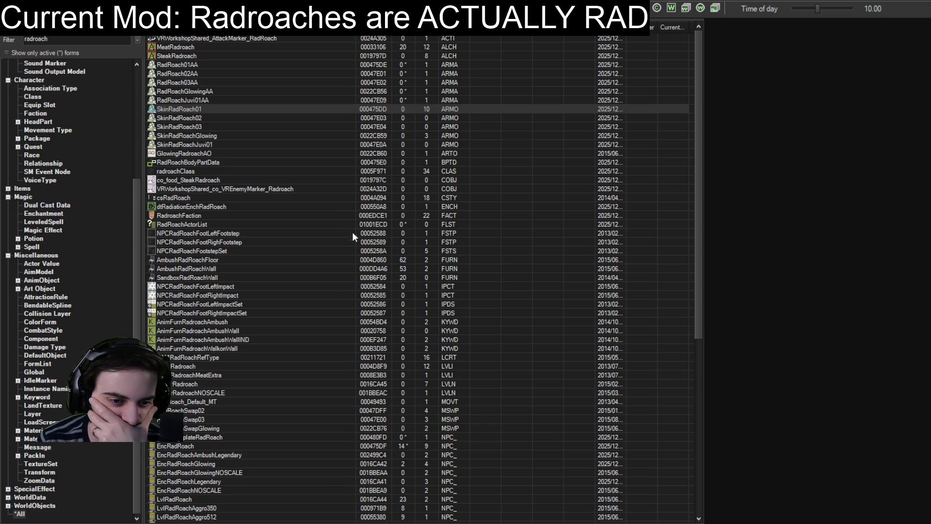
pyautogui.doubleClick(182, 118)
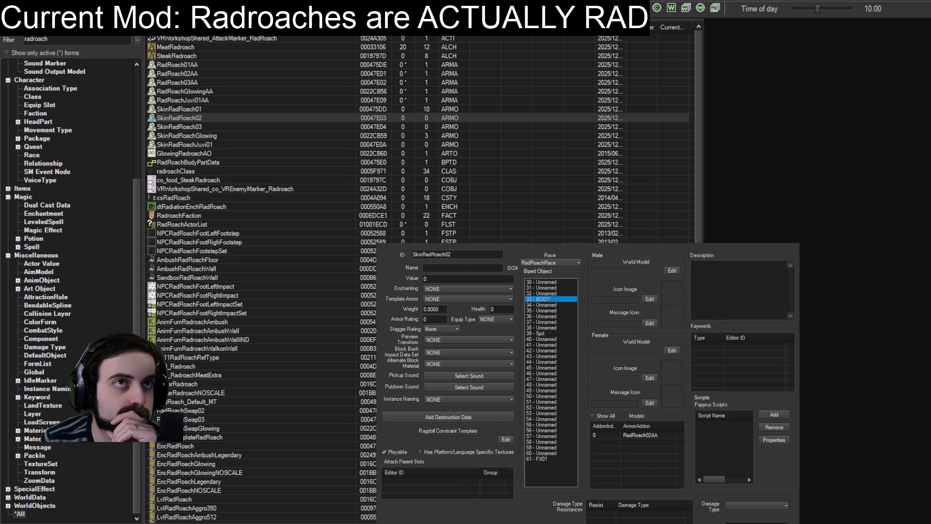
pyautogui.click(633, 435)
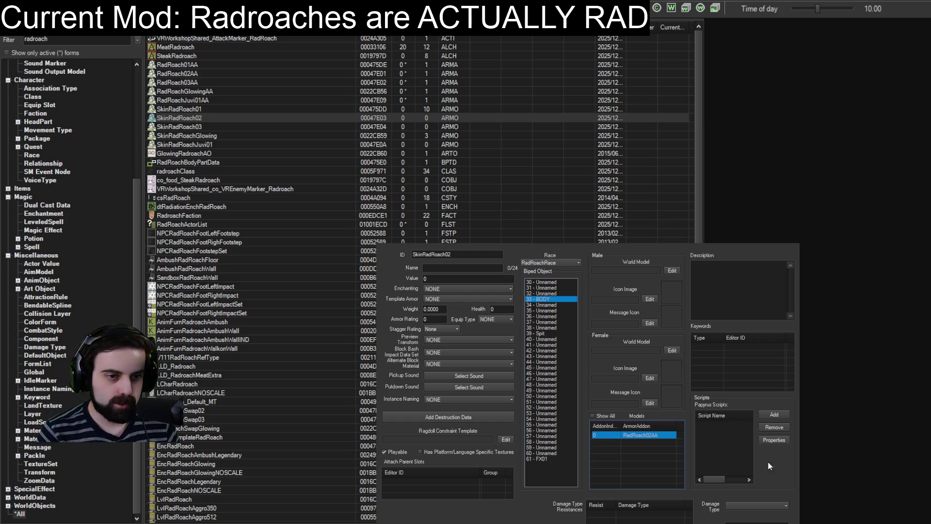
pyautogui.click(756, 522)
# Step: Filter the object list to 'roach' and show only Race records
pyautogui.doubleClick(57, 39)
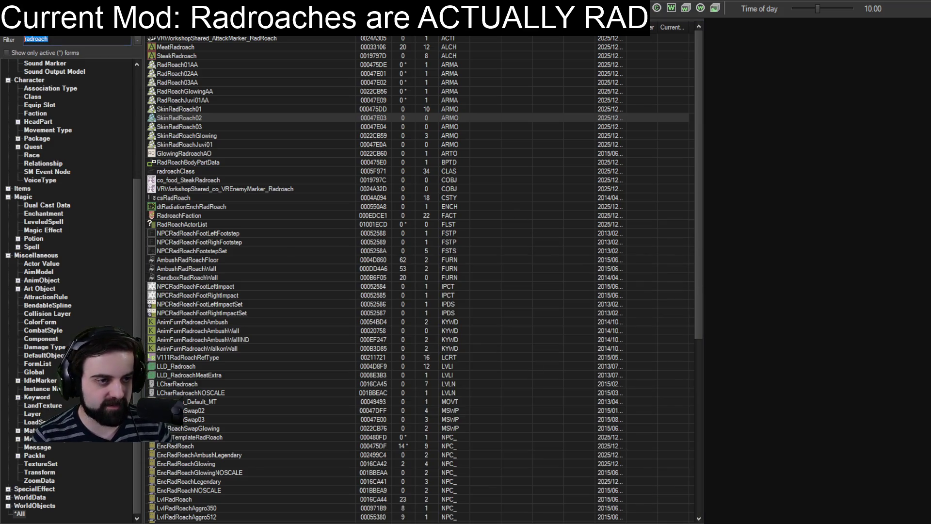
pyautogui.write('roach')
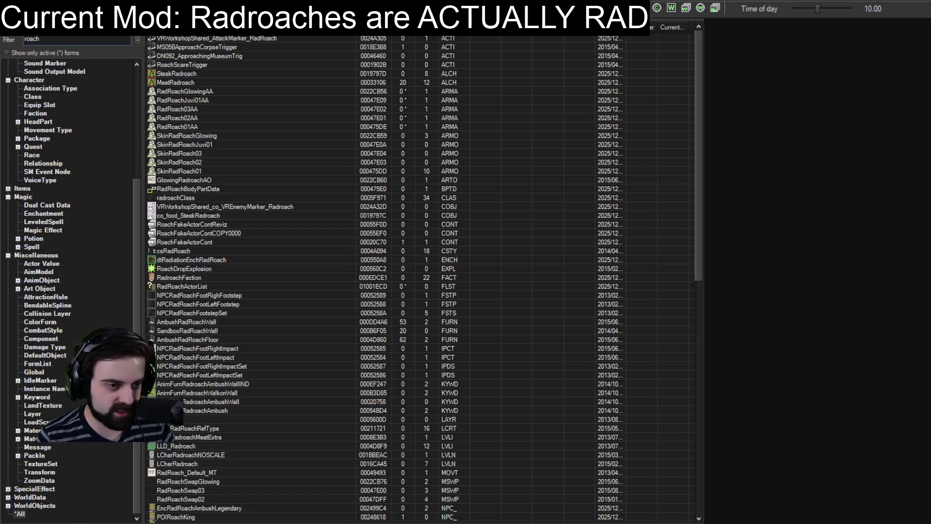
pyautogui.click(35, 154)
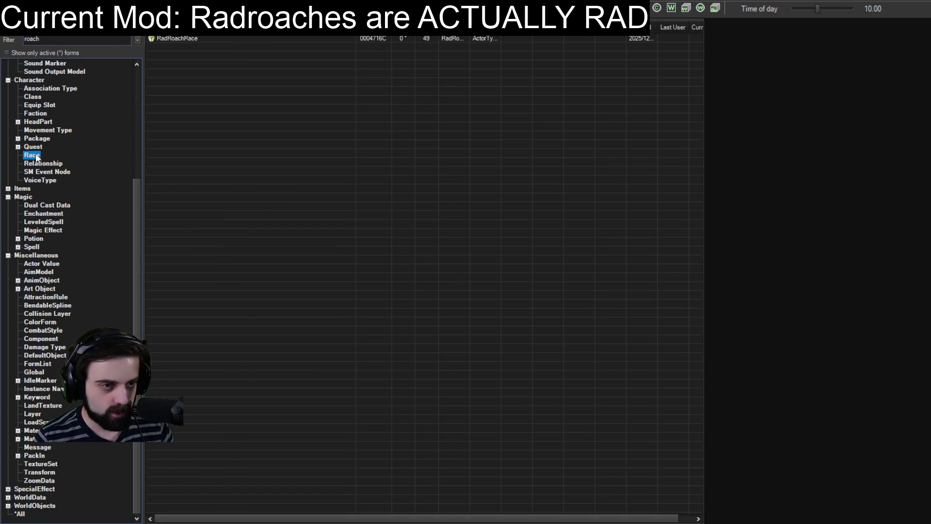
pyautogui.click(185, 38)
pyautogui.doubleClick(185, 38)
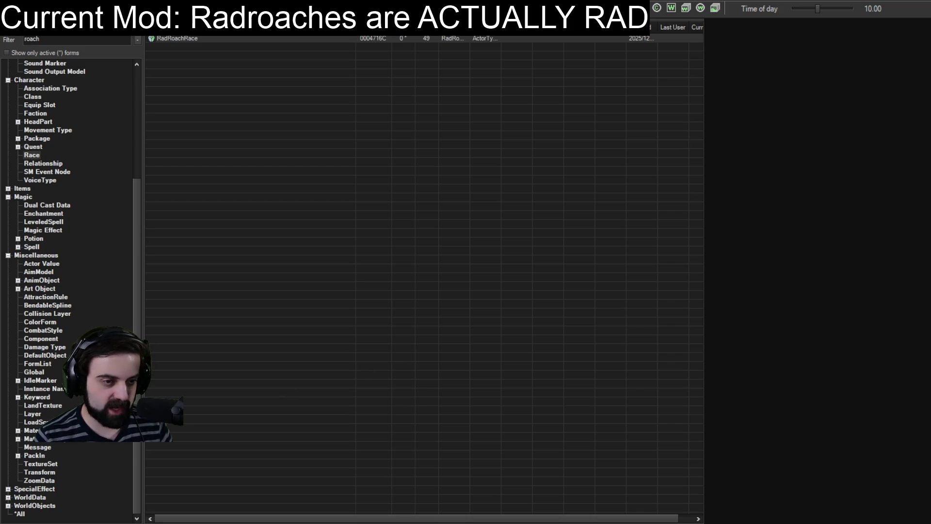
pyautogui.doubleClick(70, 39)
pyautogui.write('s')
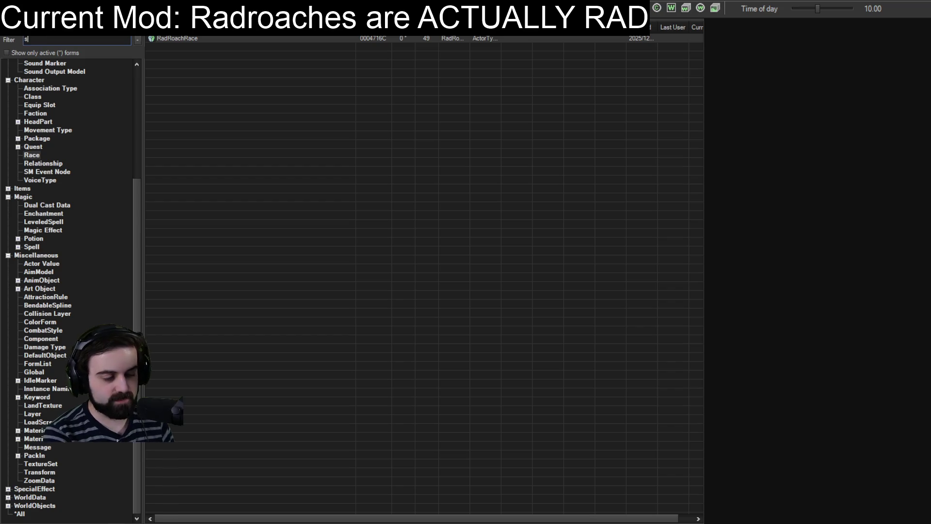
pyautogui.write('kinradroach')
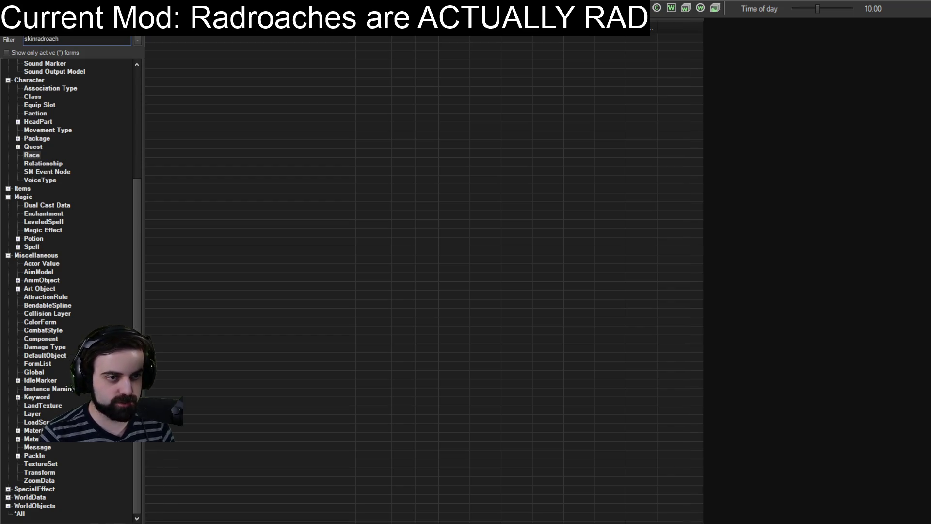
# Step: Apply the 'skinradroach' filter across all record types
pyautogui.scroll(5, 60, 106)
pyautogui.scroll(-5, 59, 105)
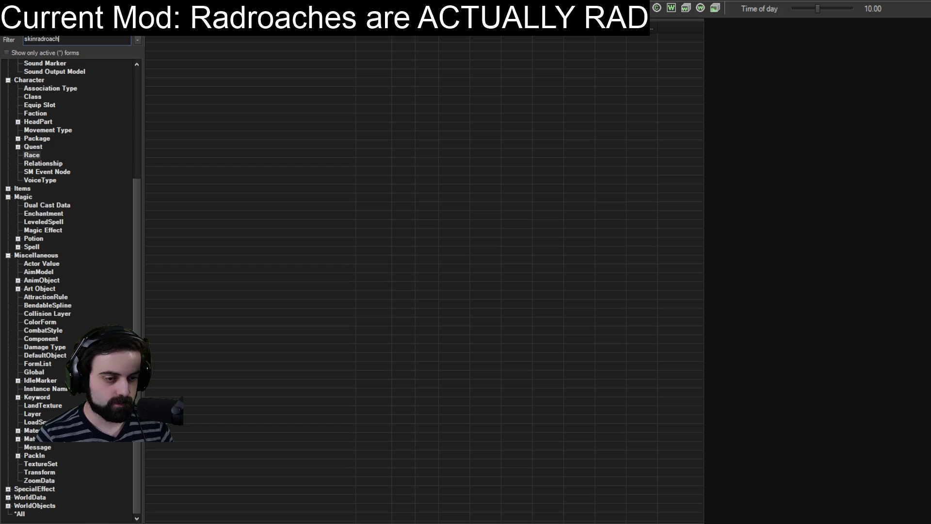
pyautogui.press('Return')
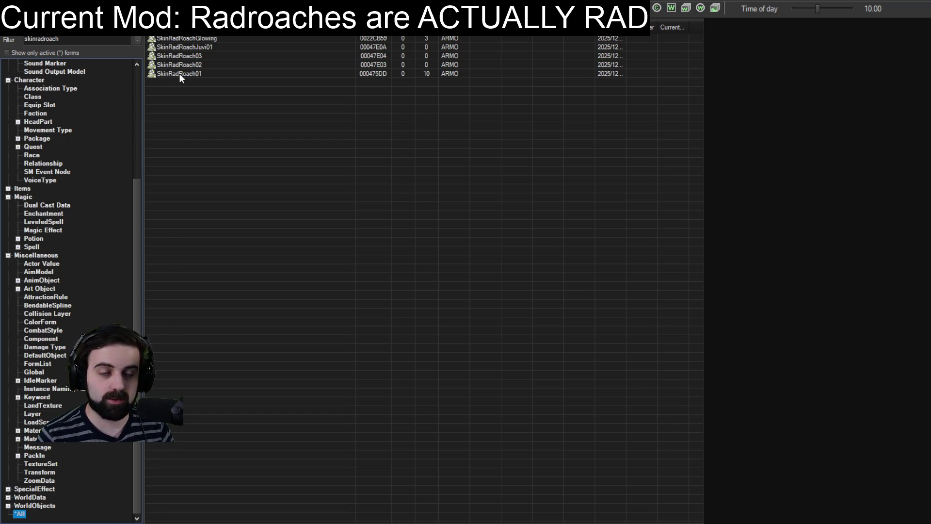
# Step: Confirm SkinRadRoach01 uses RadRoach01AA, then filter the list to 'radroach01AA'
pyautogui.doubleClick(178, 74)
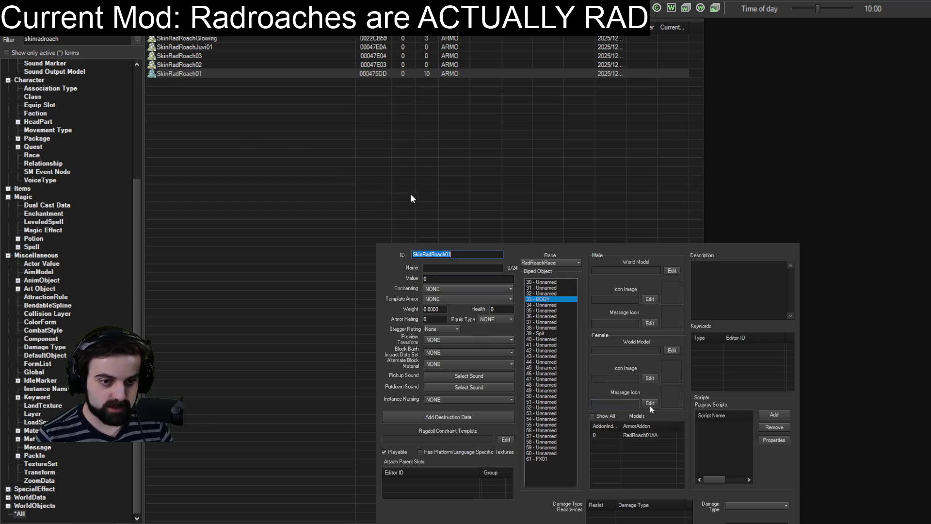
pyautogui.click(638, 435)
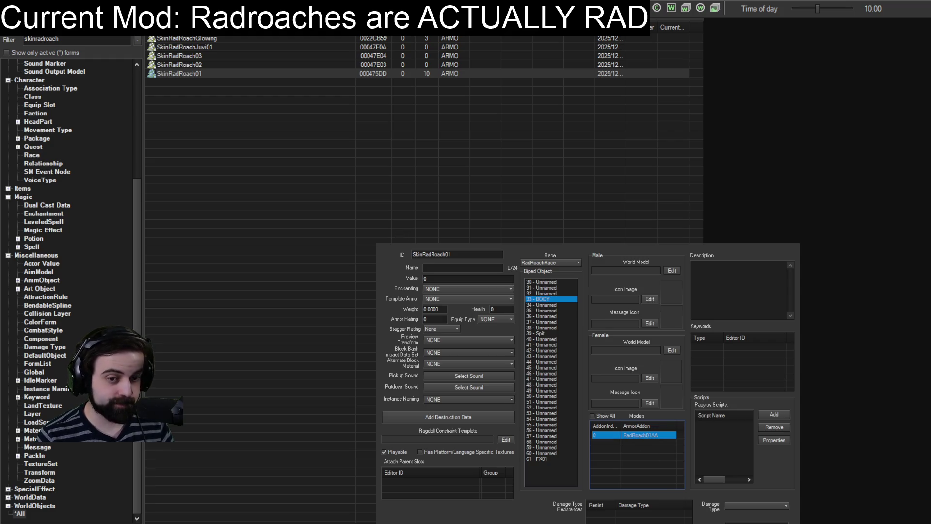
pyautogui.press('Escape')
pyautogui.doubleClick(66, 40)
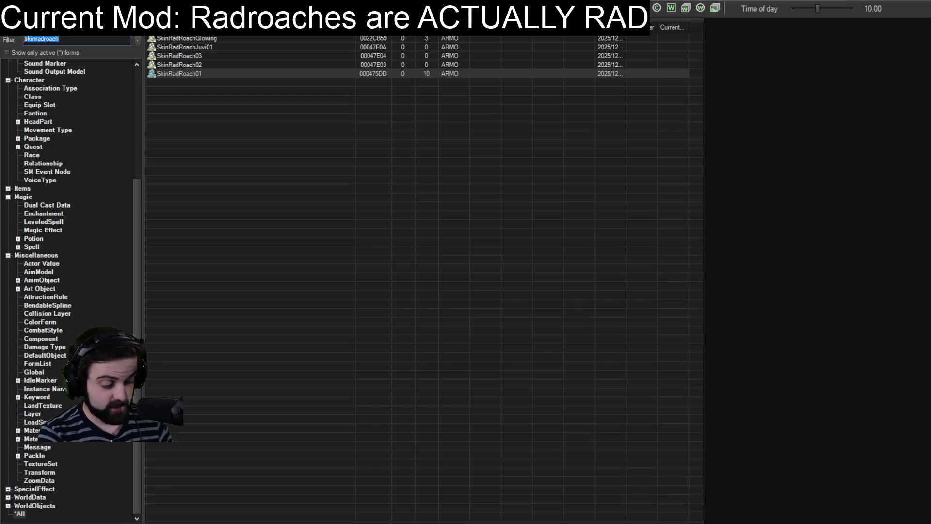
pyautogui.write('radroach')
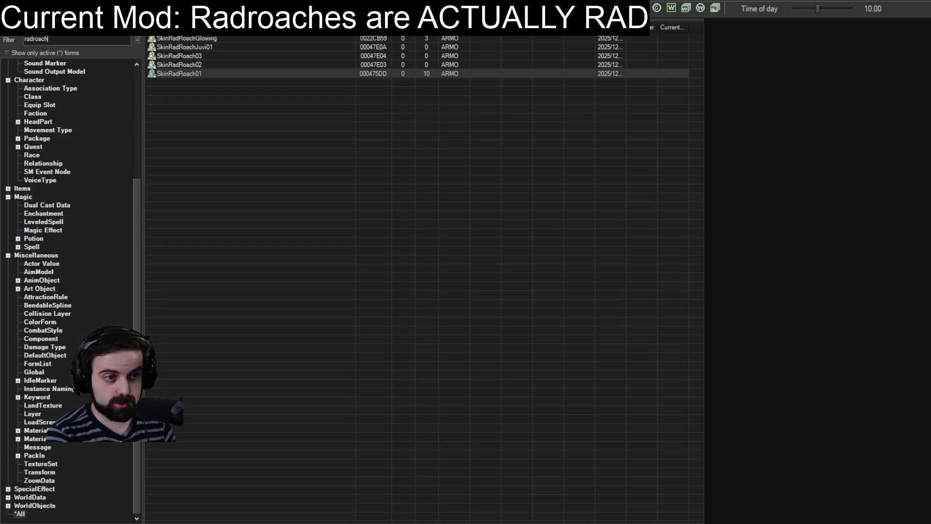
pyautogui.write('01AA')
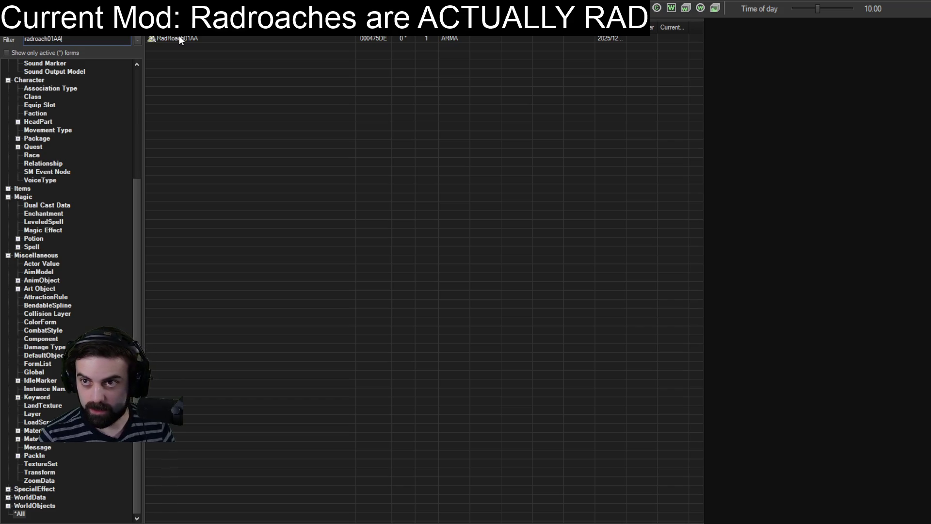
# Step: Review the RadRoach01AA armor addon (model RadRoach.nif), then trim the filter to 'radroach0'
pyautogui.click(179, 37)
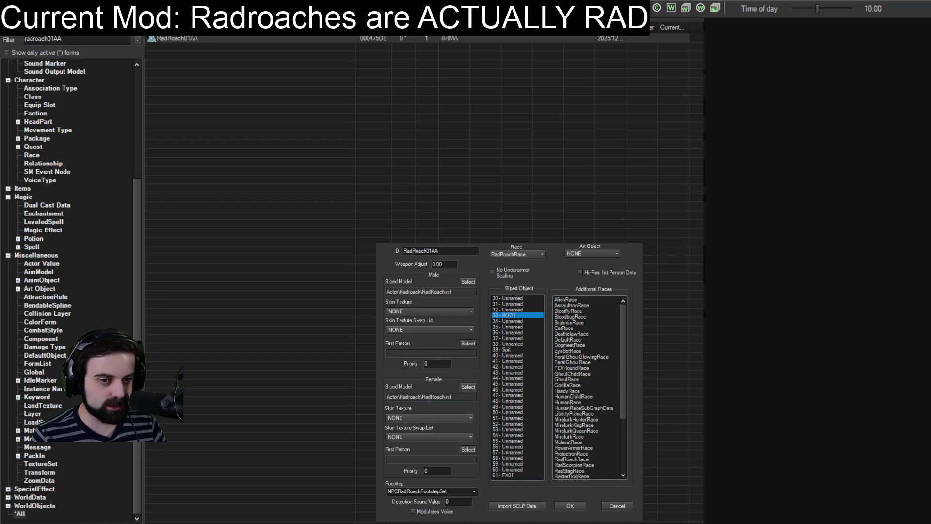
pyautogui.click(571, 506)
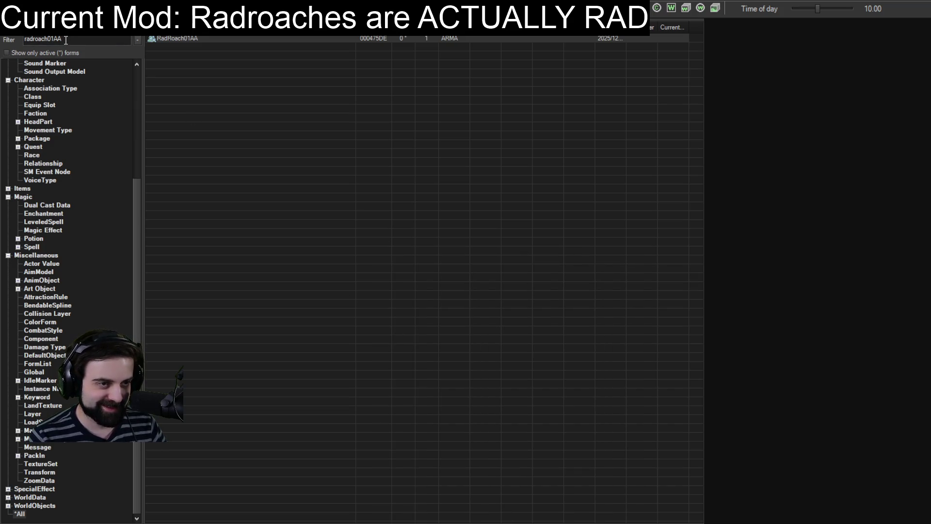
pyautogui.moveTo(66, 41); pyautogui.dragTo(49, 40)
pyautogui.press('BackSpace')
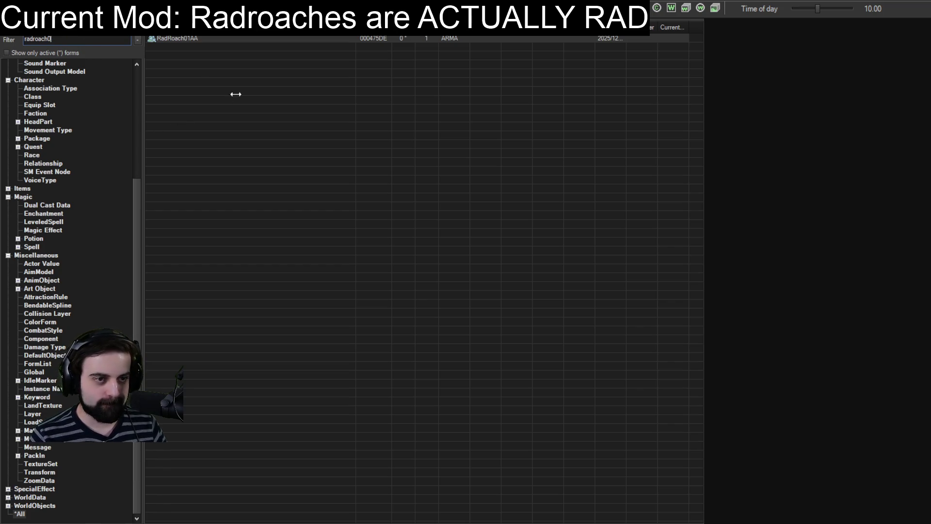
# Step: Compare the biped model paths and priorities of the RadRoach02AA, RadRoach01AA and RadRoach03AA armor addons
pyautogui.doubleClick(186, 46)
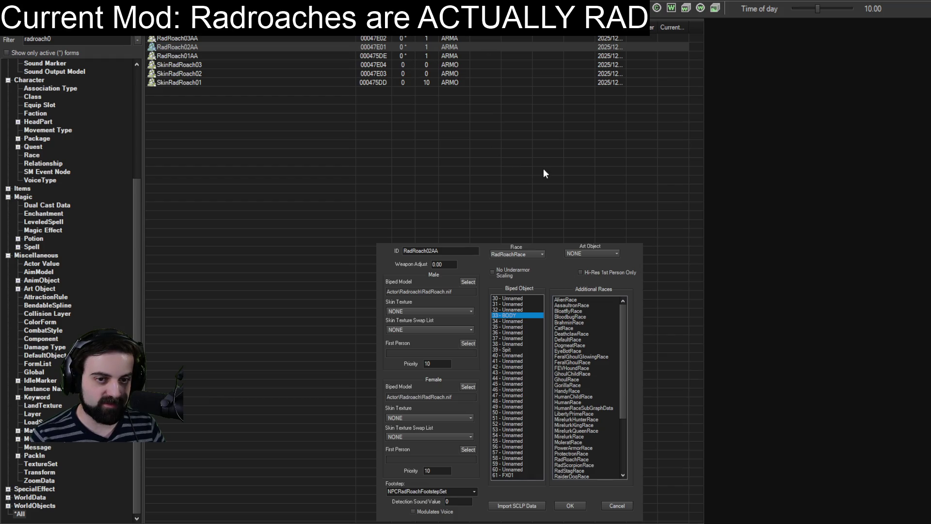
pyautogui.click(570, 505)
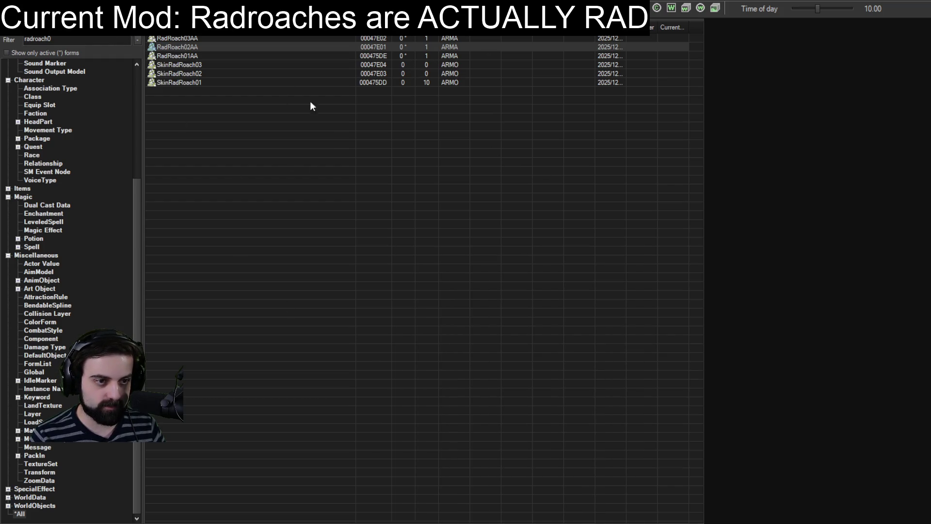
pyautogui.doubleClick(183, 55)
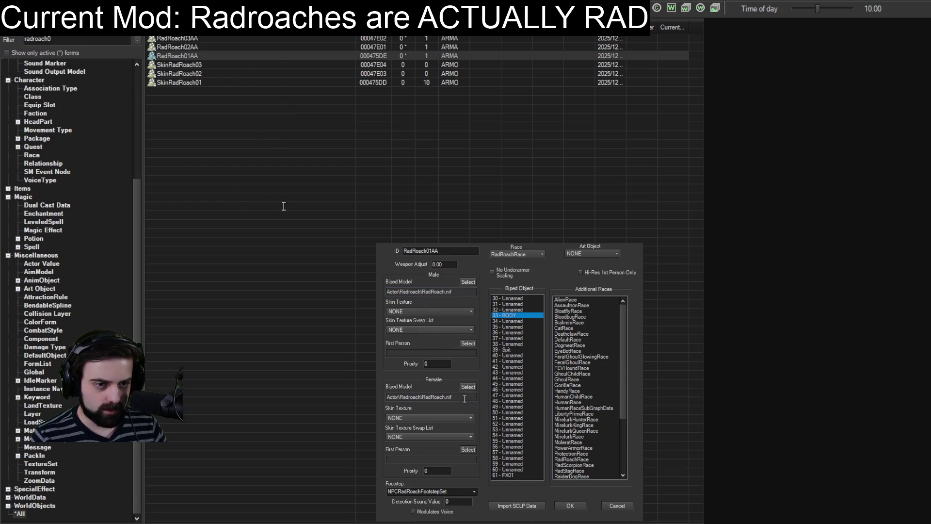
pyautogui.click(570, 506)
pyautogui.doubleClick(185, 46)
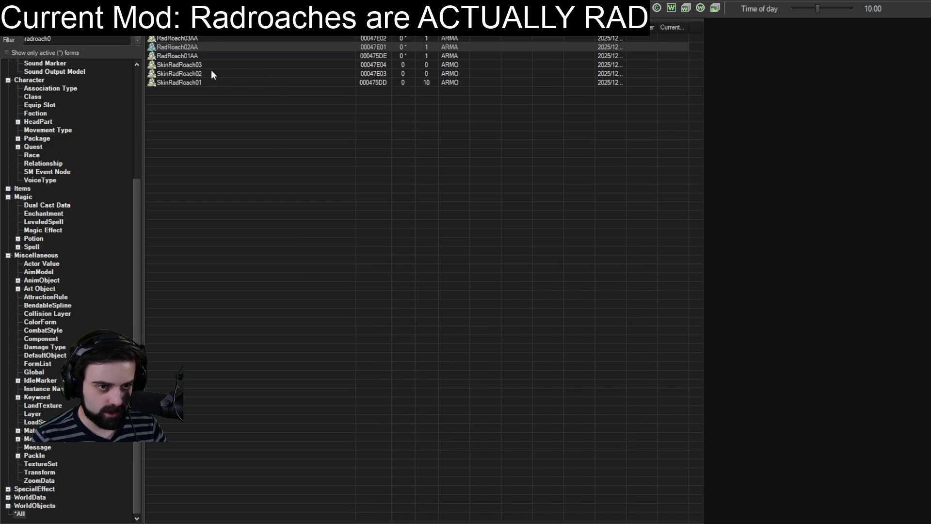
pyautogui.click(567, 506)
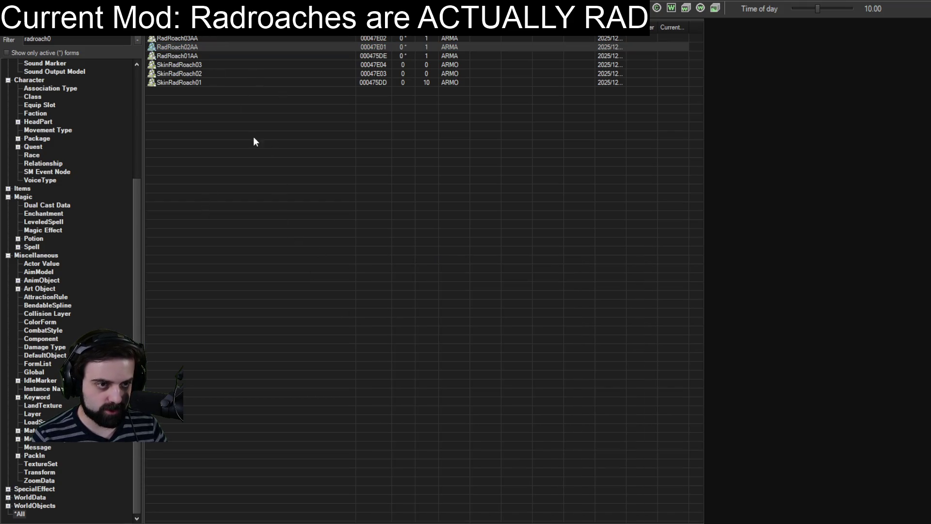
pyautogui.click(174, 38)
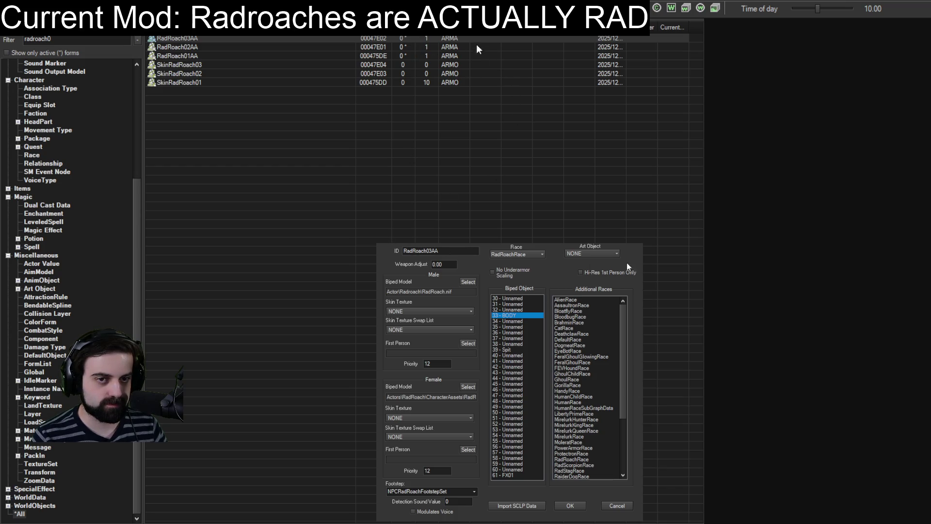
pyautogui.write('Actor\\Radroach\\RadRoach.nif')
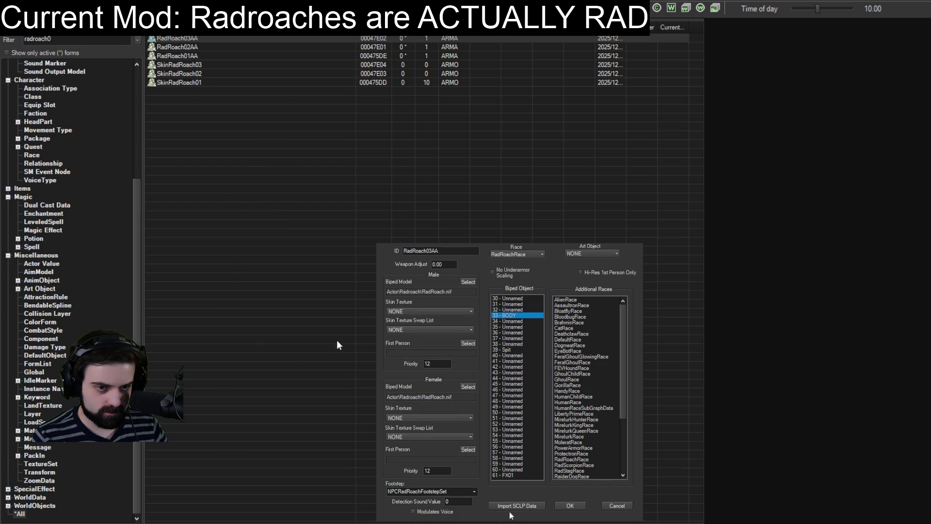
pyautogui.click(569, 506)
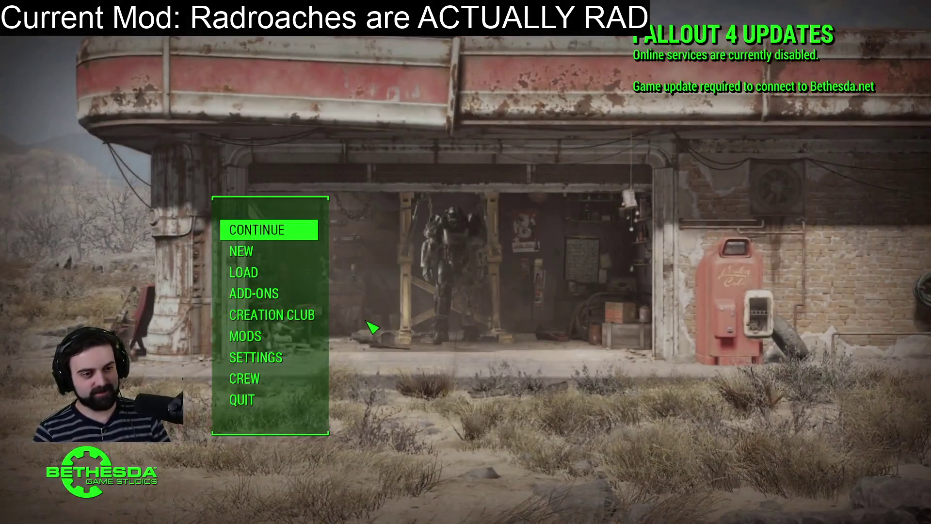
# Step: Load the Commonwealth save from the main menu's saved game list
pyautogui.click(247, 272)
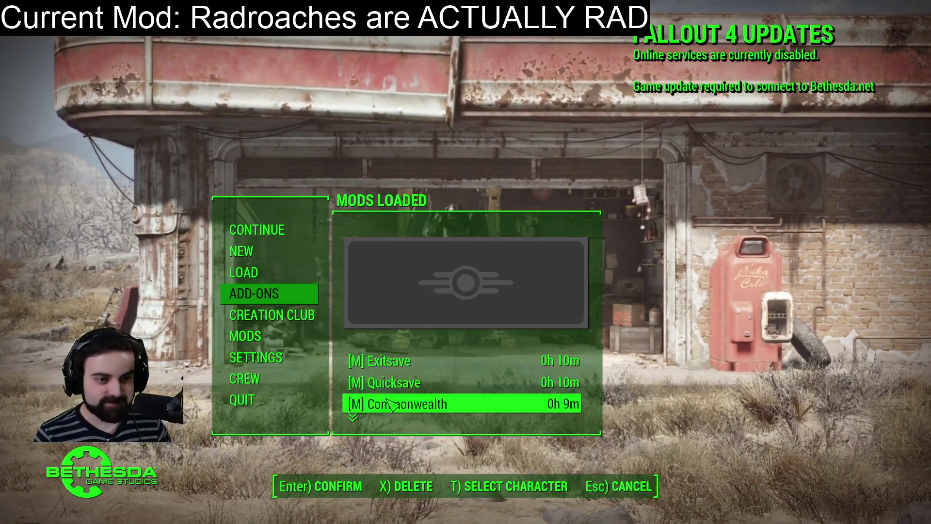
pyautogui.click(388, 403)
pyautogui.click(388, 403)
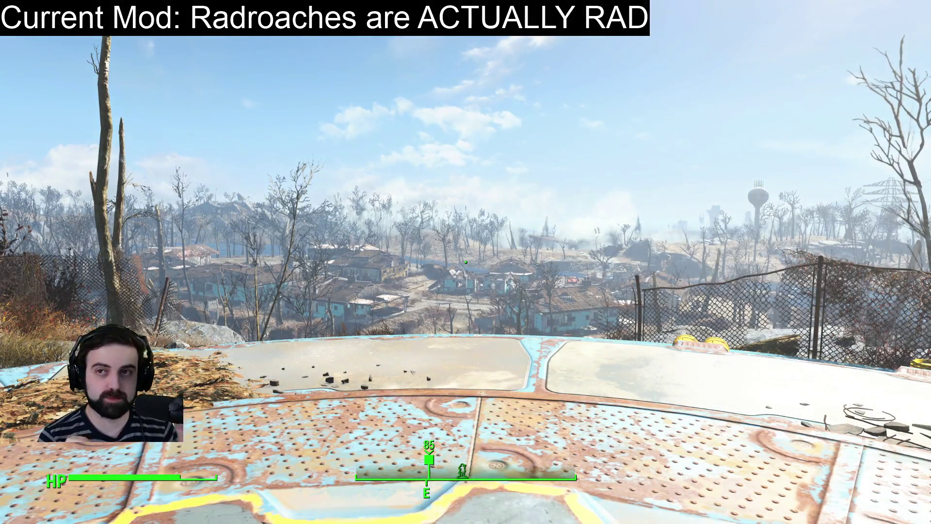
# Step: Spawn a radroach beside the player with the console command player.placeatme 0016CA44
pyautogui.moveTo(466, 262)
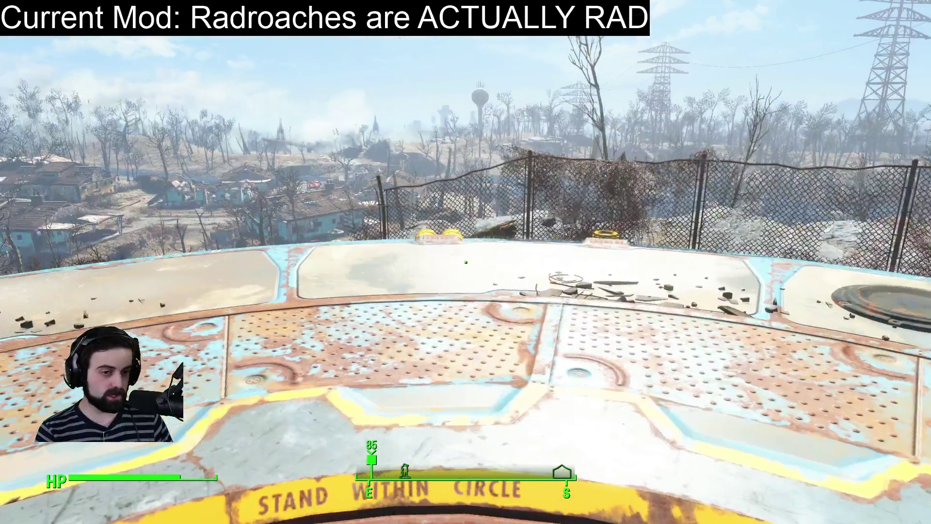
pyautogui.press('`')
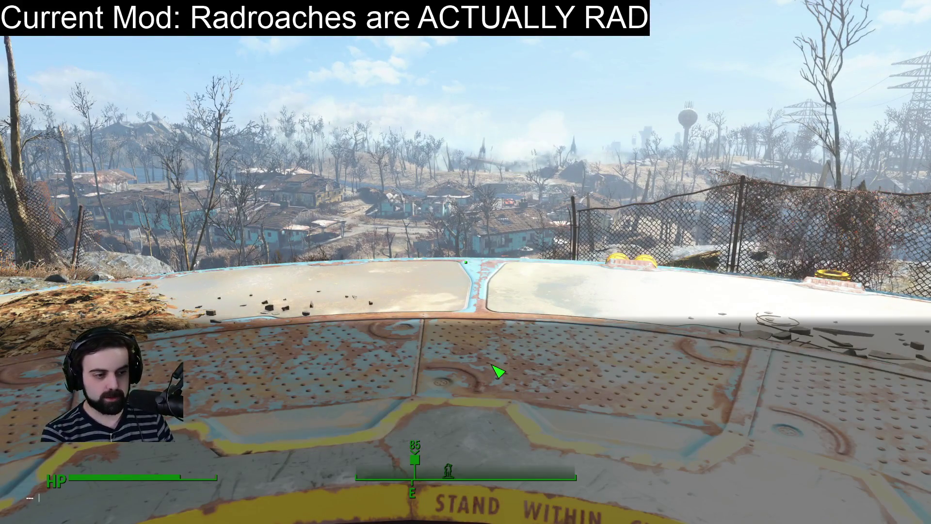
pyautogui.write('player.placeat')
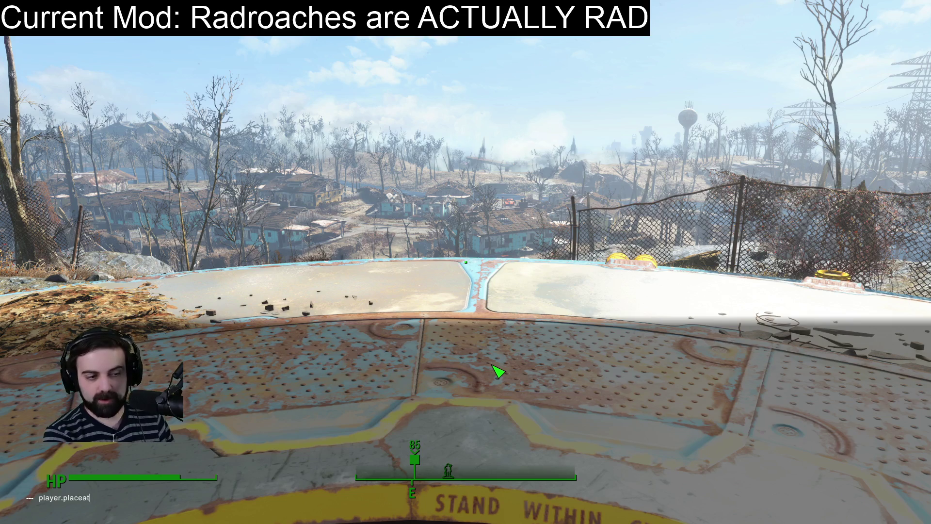
pyautogui.write('me ')
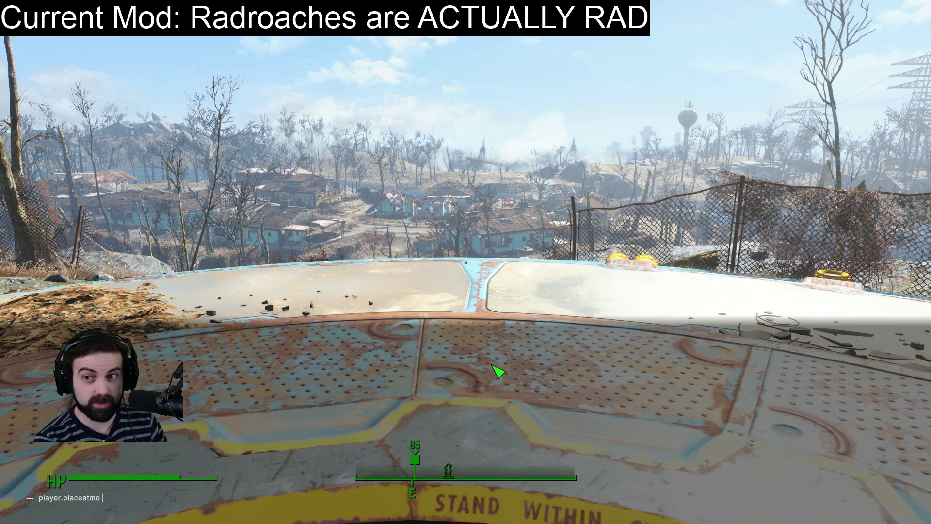
pyautogui.write('001')
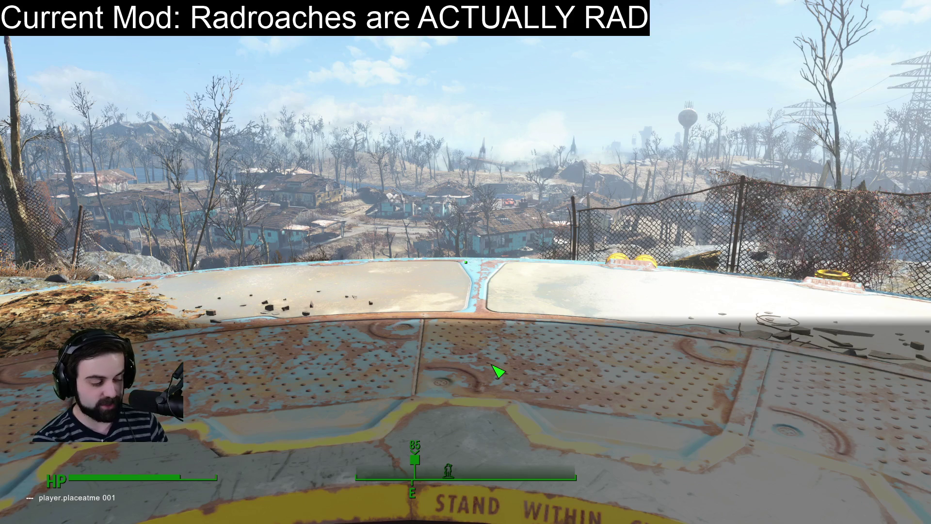
pyautogui.write('6C')
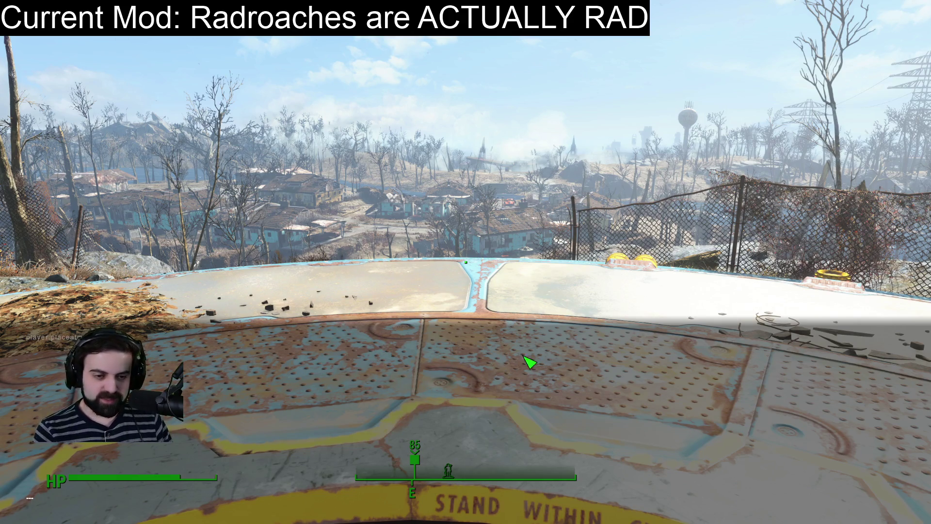
pyautogui.press('`')
# Step: Draw the pistol, walk to the house doorway and shoot the spawned radroach
pyautogui.press('r')
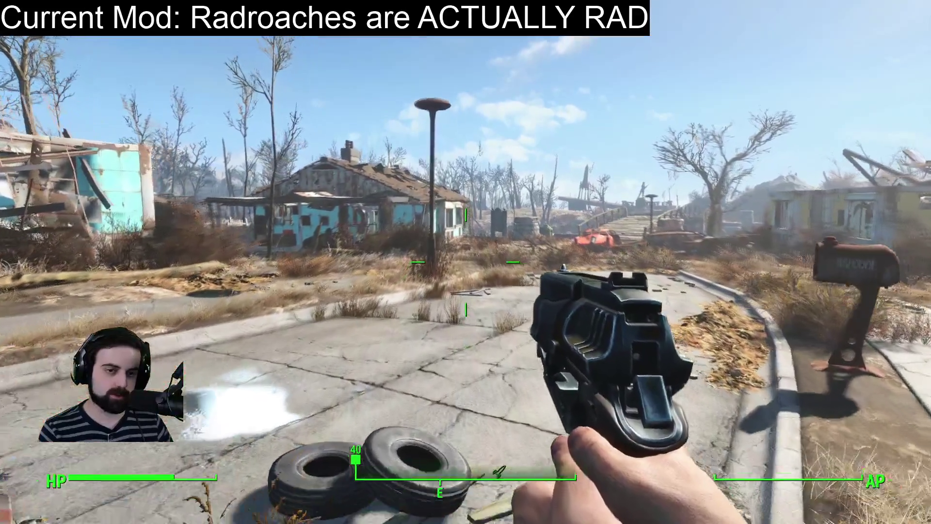
pyautogui.press('w')
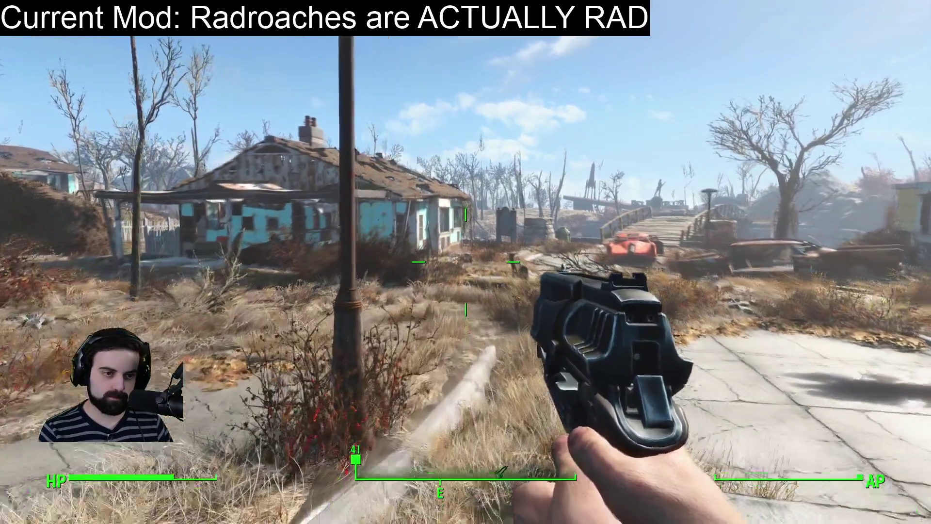
pyautogui.press('w')
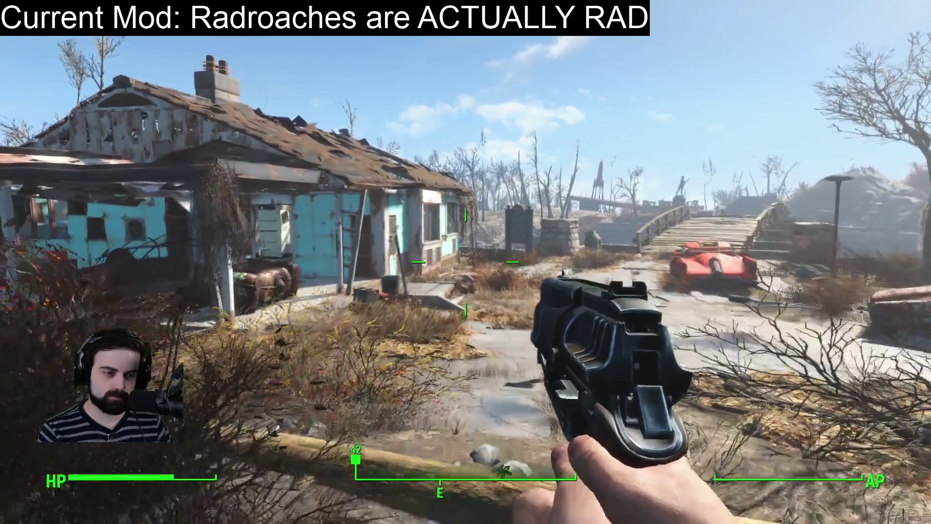
pyautogui.press('w')
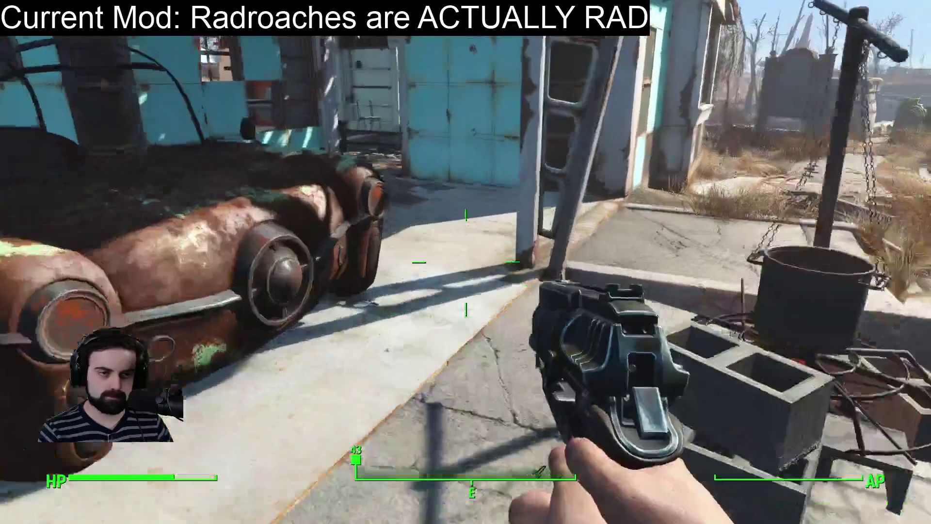
pyautogui.press('w')
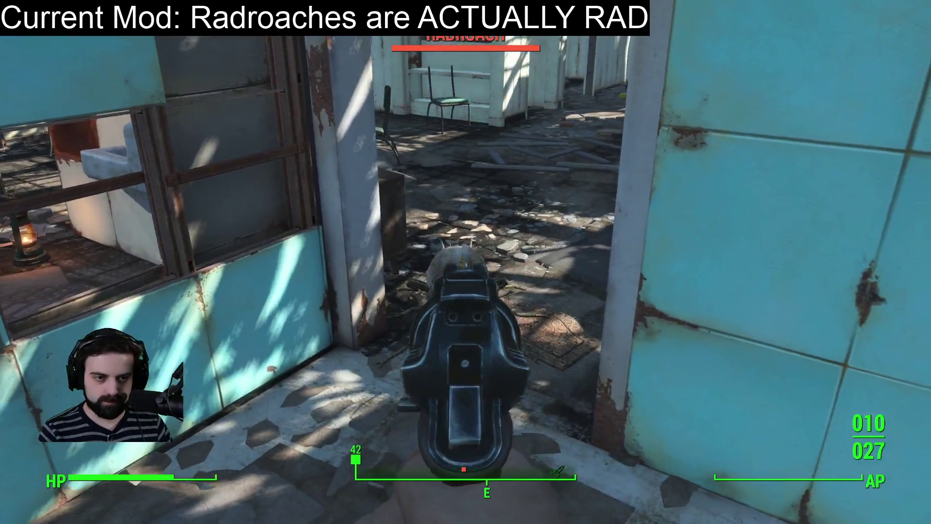
pyautogui.click(466, 262)
pyautogui.rightClick(465, 262)
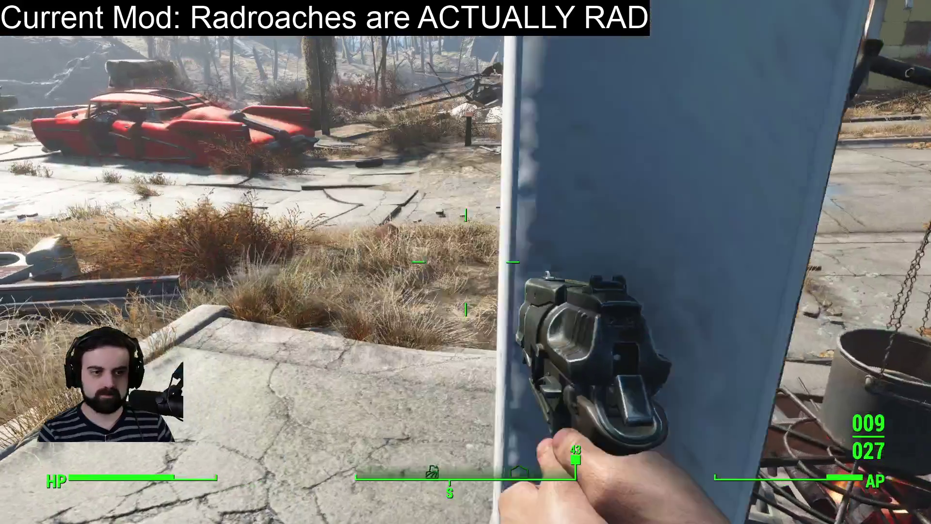
# Step: Save and quit Fallout 4 to the desktop from the pause menu
pyautogui.press('Escape')
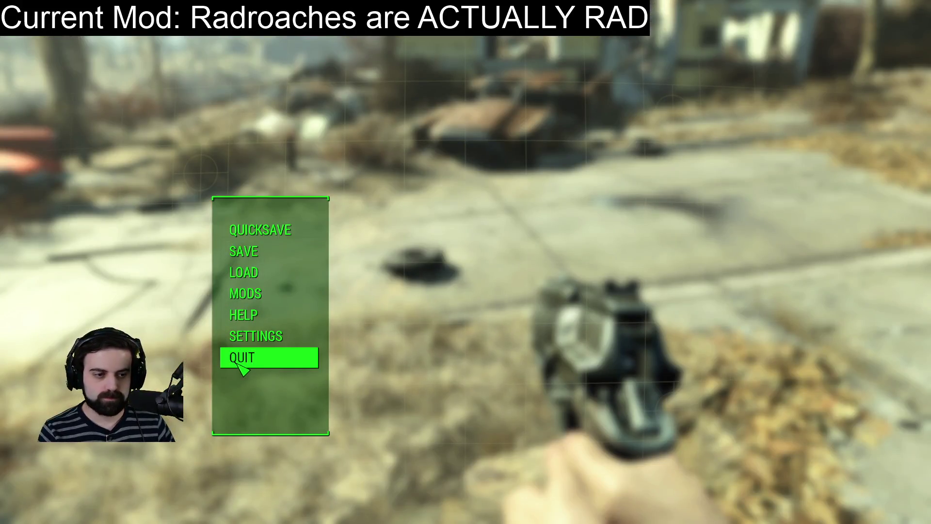
pyautogui.click(248, 357)
pyautogui.press('t')
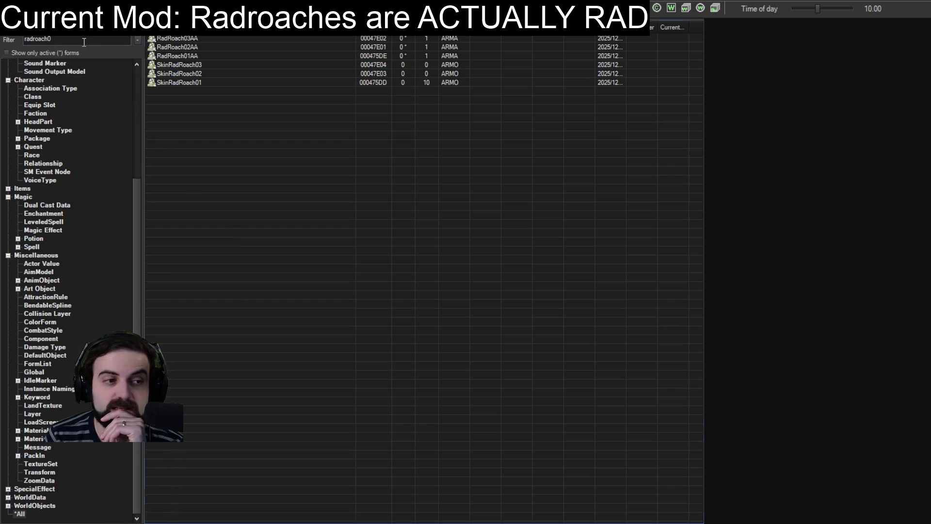
# Step: Widen the filter to 'radroach', show Actor records, and open EncRadRoach, rotating its preview
pyautogui.click(83, 42)
pyautogui.press('BackSpace')
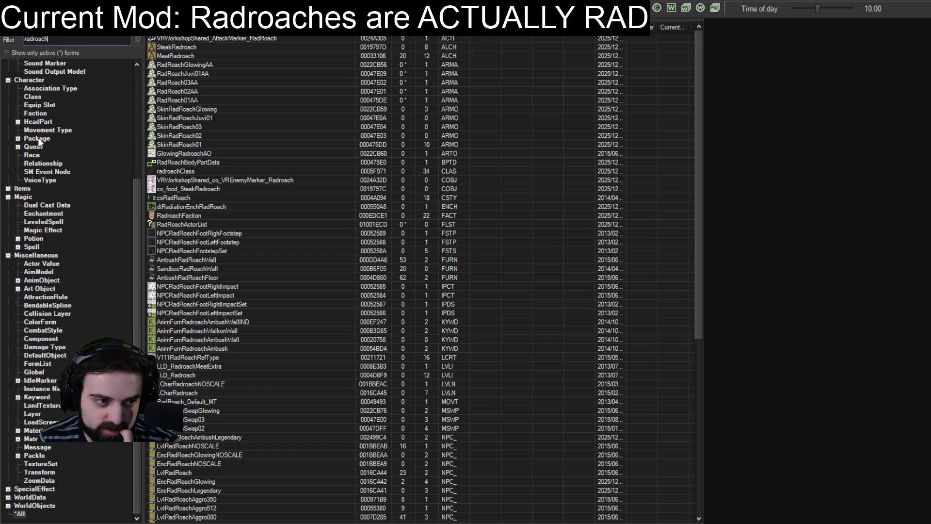
pyautogui.scroll(6, 39, 140)
pyautogui.click(30, 71)
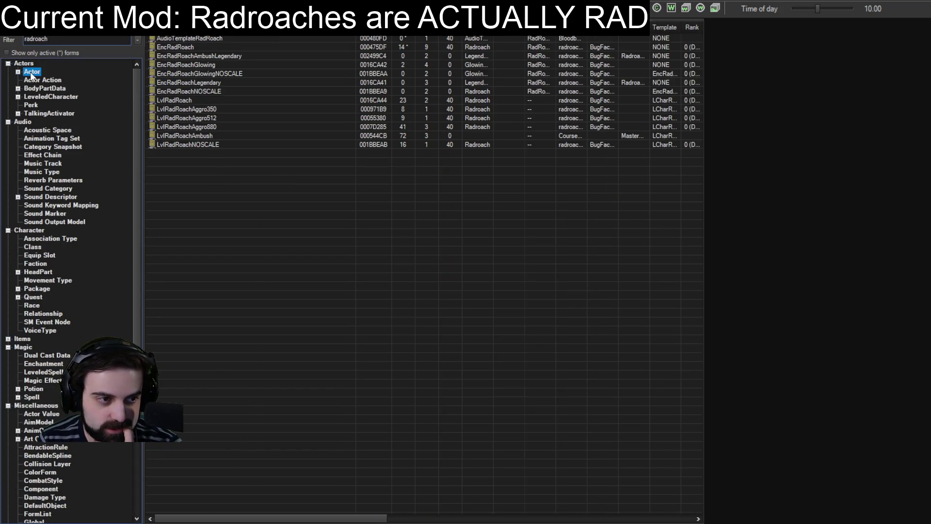
pyautogui.click(174, 44)
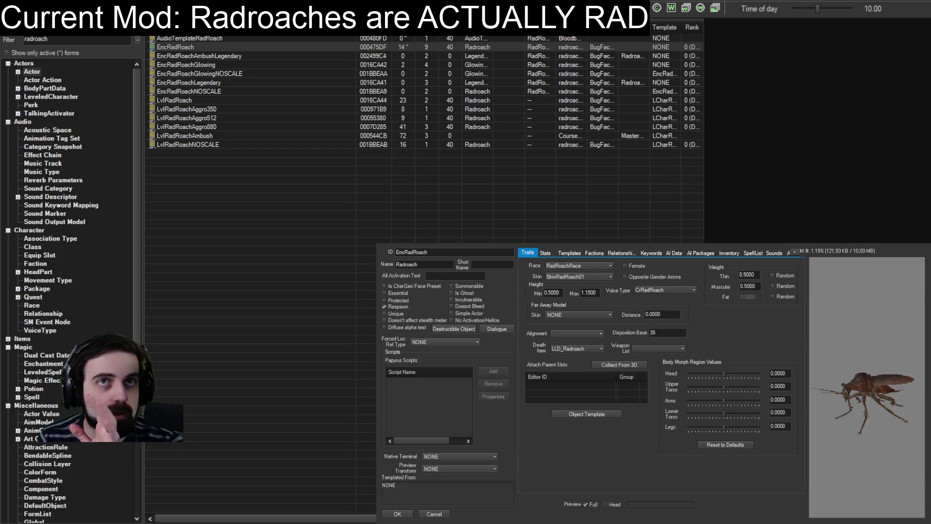
pyautogui.moveTo(864, 408)
pyautogui.mouseDown()
pyautogui.moveTo(850, 406)
pyautogui.moveTo(845, 357)
pyautogui.moveTo(850, 403)
pyautogui.moveTo(831, 408)
pyautogui.moveTo(901, 456)
pyautogui.moveTo(906, 438)
pyautogui.moveTo(874, 397)
pyautogui.moveTo(851, 387)
pyautogui.mouseUp()
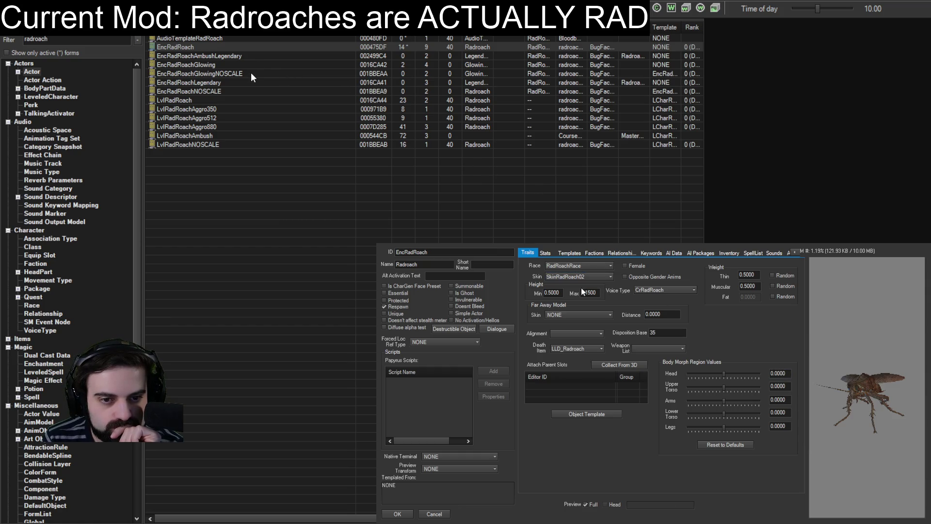
# Step: Cycle EncRadRoach's Skin dropdown through other skins, return to SkinRadRoach01, and close the record
pyautogui.scroll(-1, 578, 276)
pyautogui.scroll(-1, 580, 295)
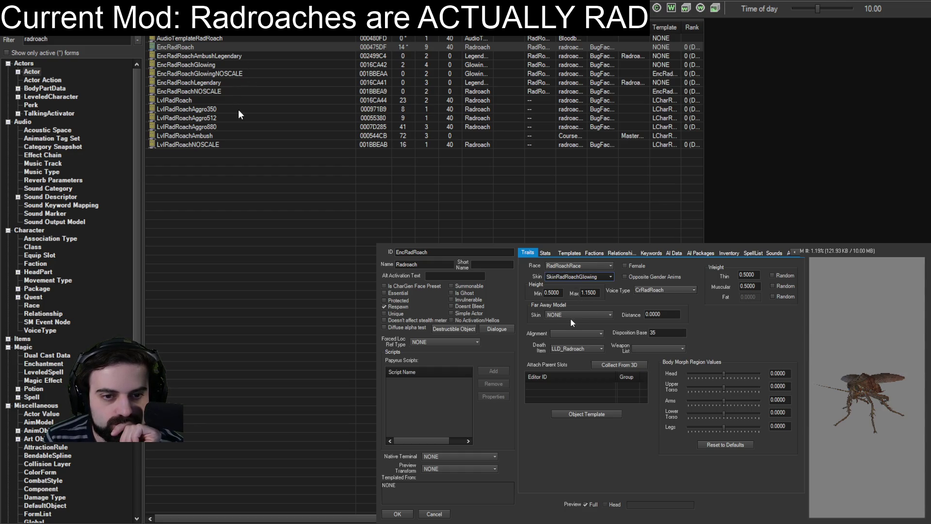
pyautogui.scroll(-2, 571, 319)
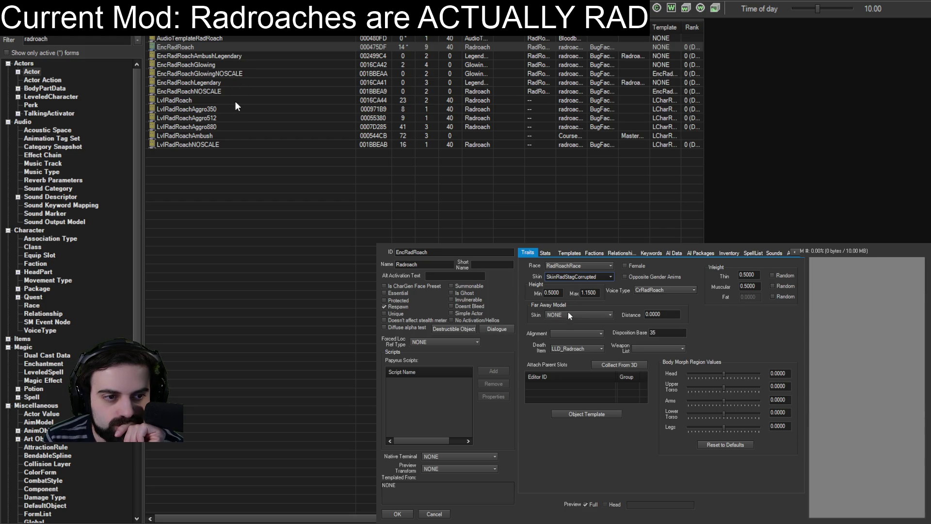
pyautogui.scroll(4, 571, 315)
pyautogui.scroll(-1, 571, 294)
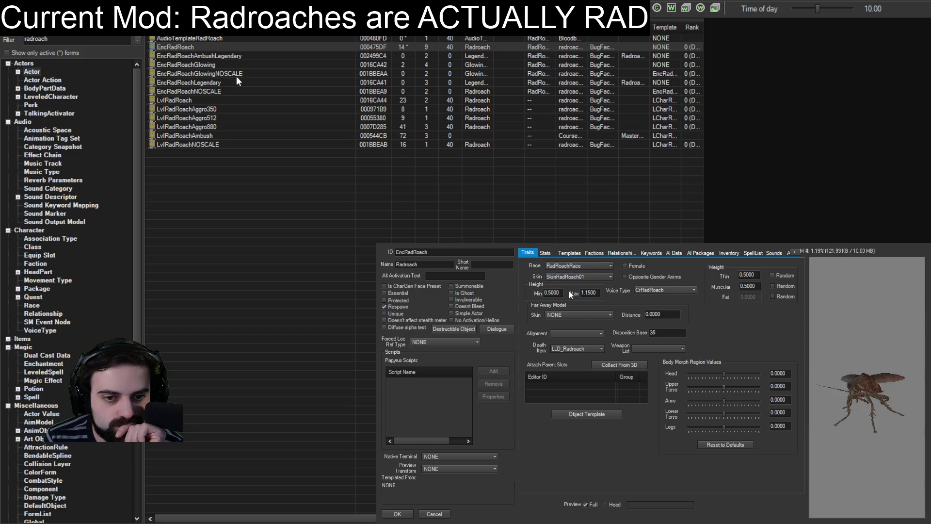
pyautogui.moveTo(797, 401); pyautogui.dragTo(864, 395)
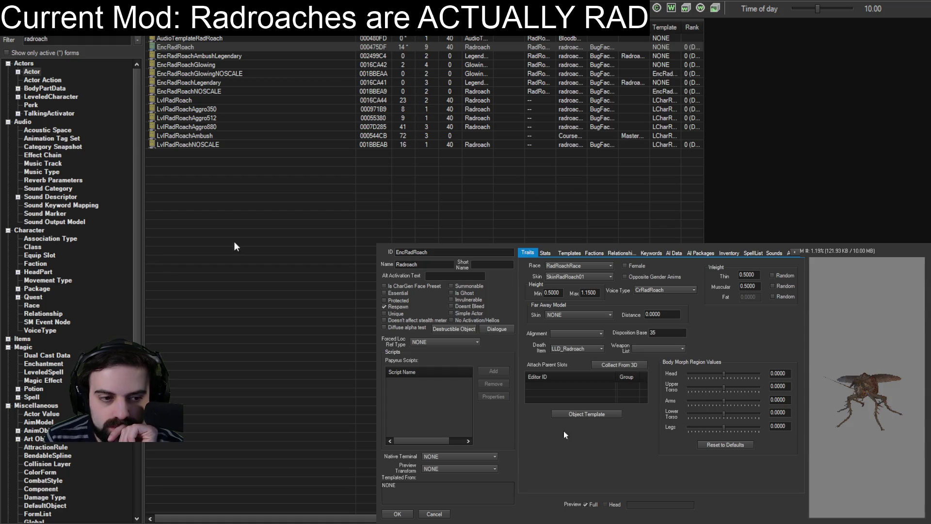
pyautogui.click(386, 516)
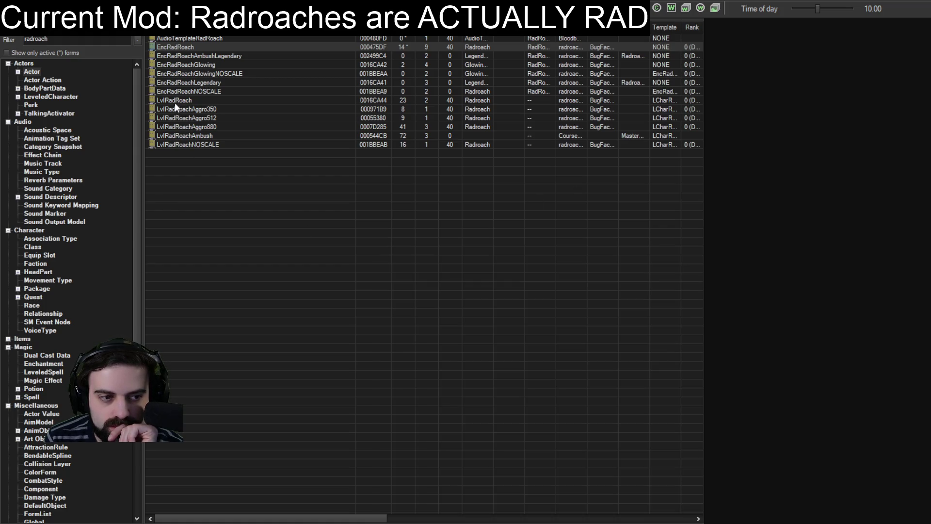
pyautogui.click(174, 100)
pyautogui.doubleClick(173, 100)
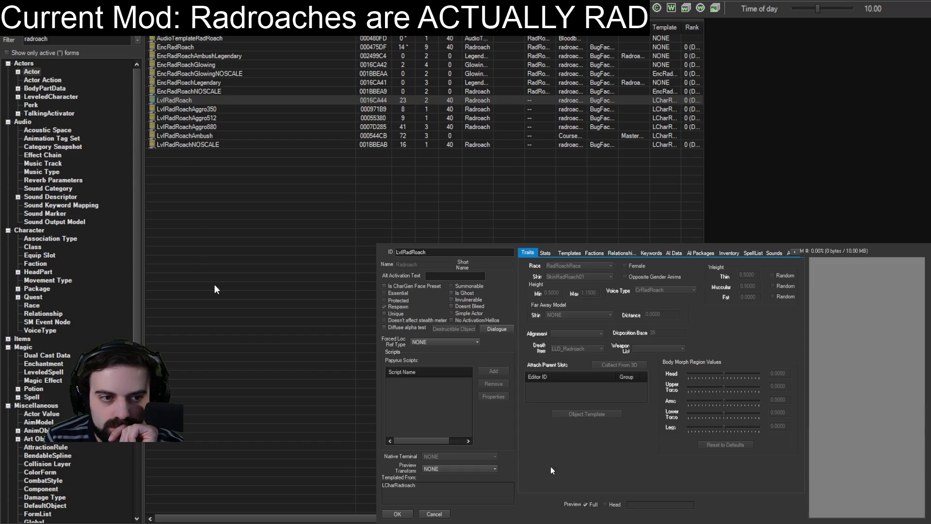
pyautogui.press('Return')
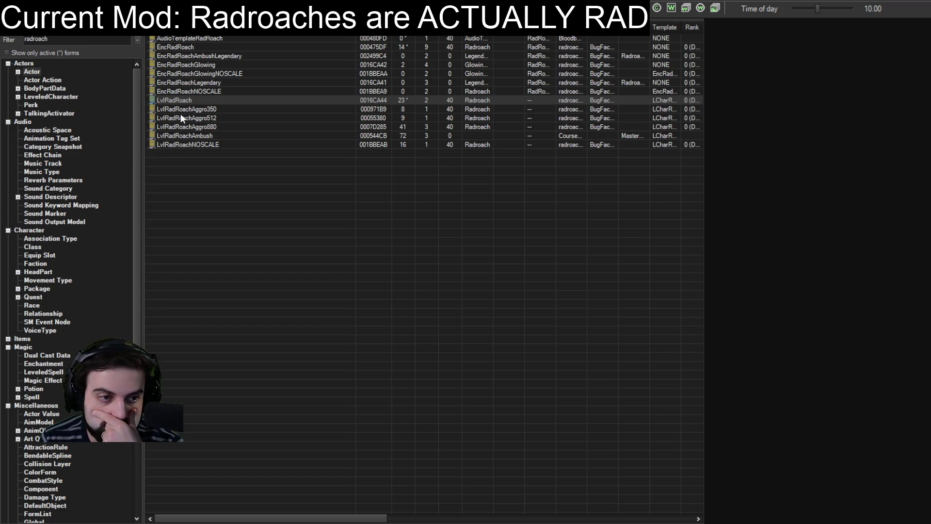
pyautogui.doubleClick(183, 37)
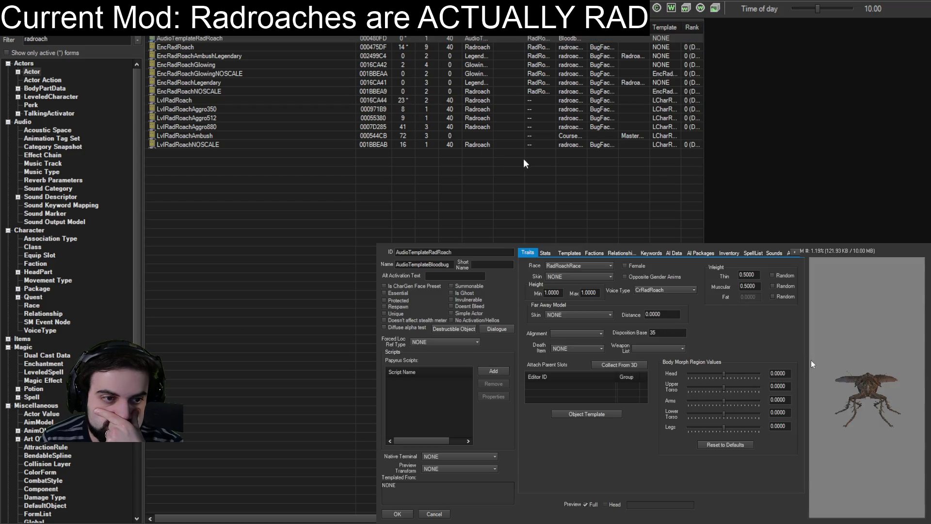
pyautogui.moveTo(861, 374); pyautogui.dragTo(845, 374)
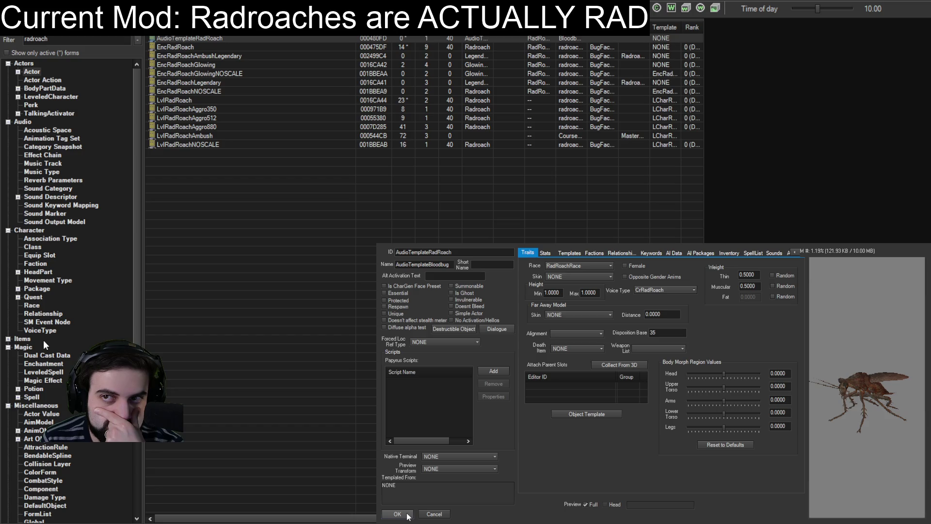
pyautogui.click(408, 515)
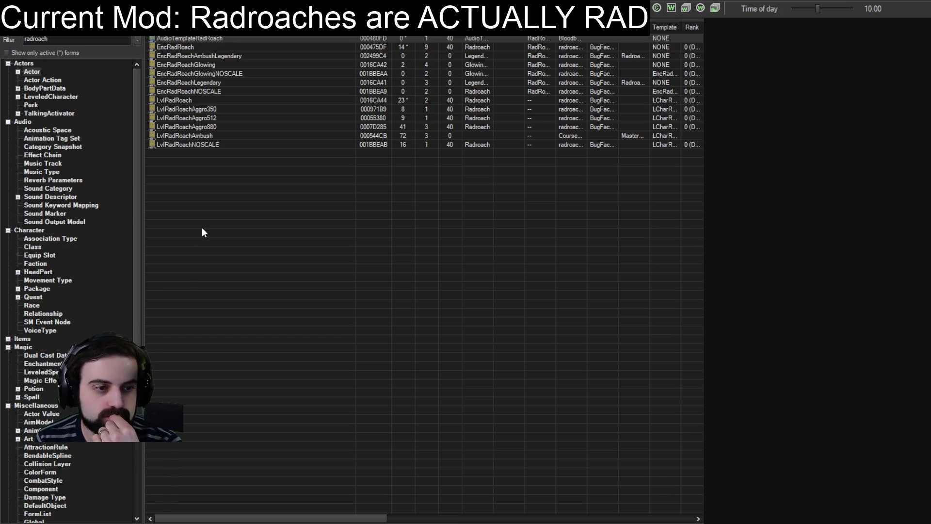
pyautogui.doubleClick(79, 39)
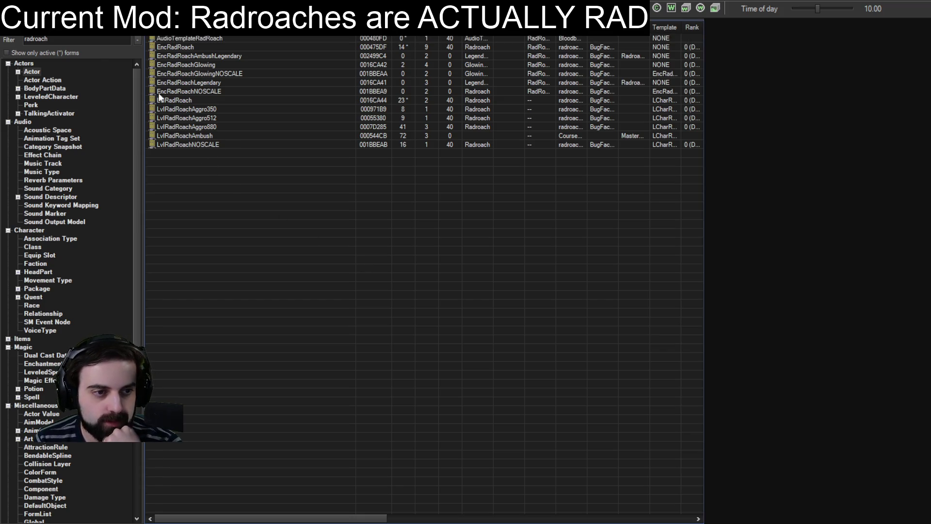
pyautogui.doubleClick(96, 39)
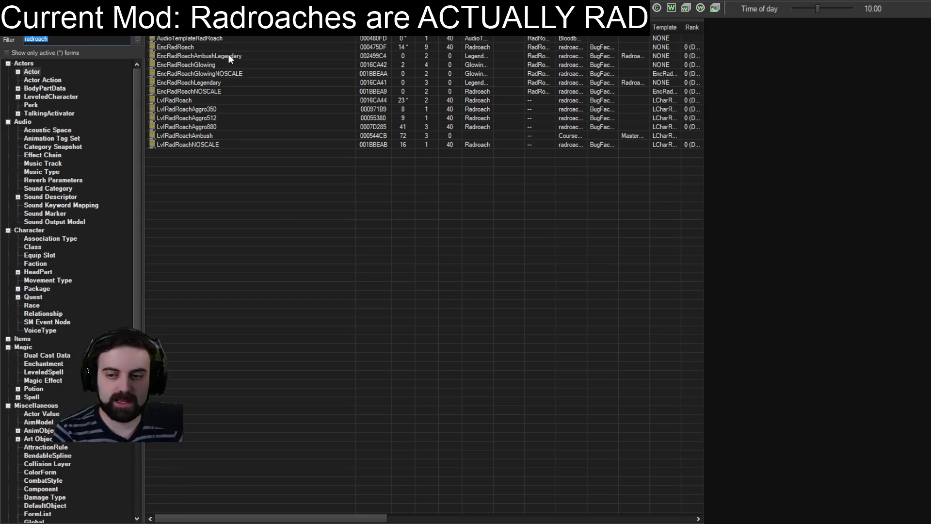
pyautogui.press('End')
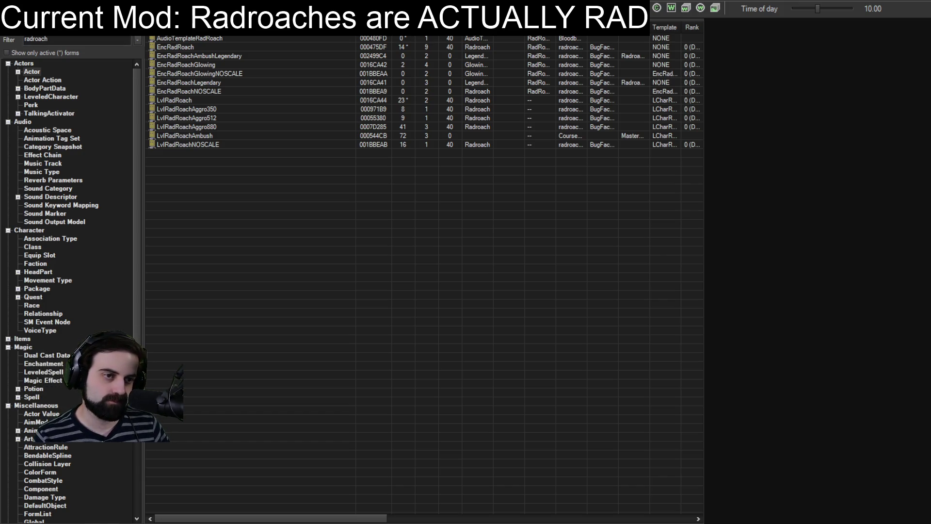
pyautogui.doubleClick(36, 39)
# Step: Try filter searches 'skinrad', 'radroachskin' and 'skin01' for the radroach skin, then clear the box
pyautogui.write('skinrad')
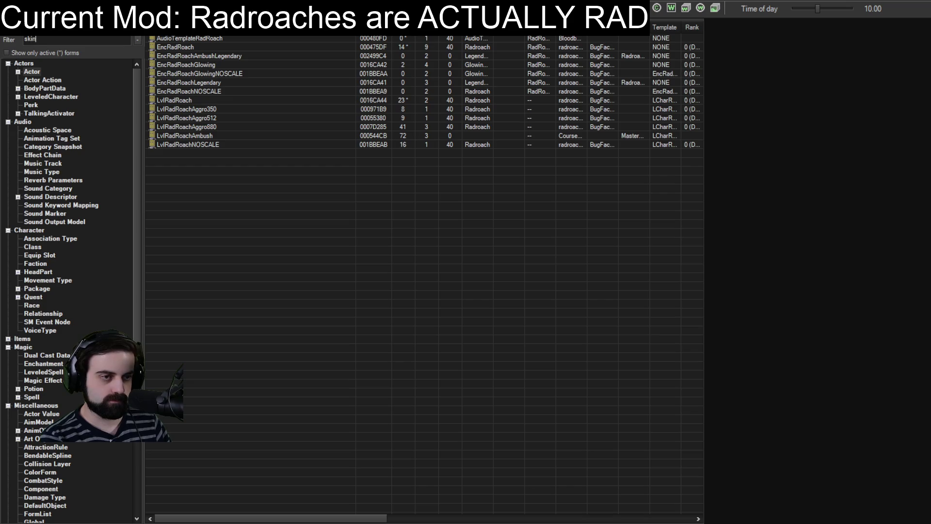
pyautogui.press('BackSpace')
pyautogui.press('BackSpace')
pyautogui.press('BackSpace')
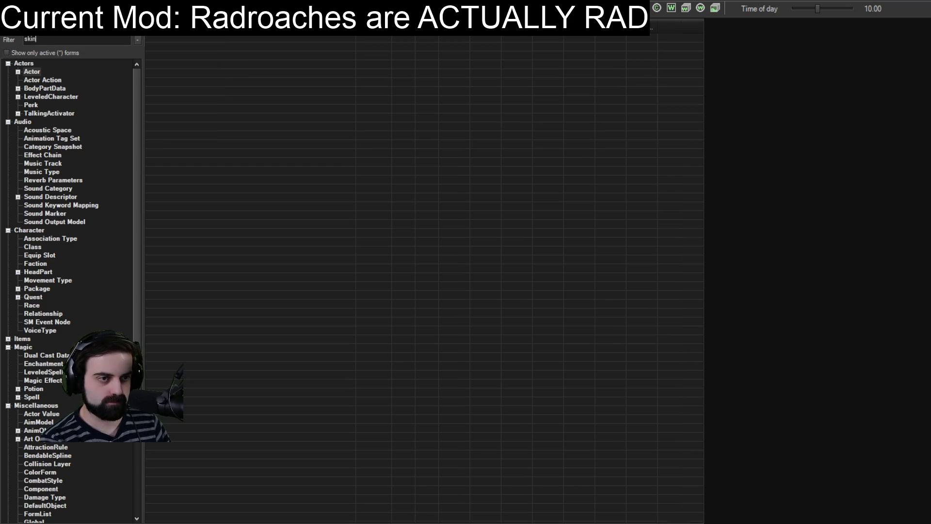
pyautogui.write('radroachskin')
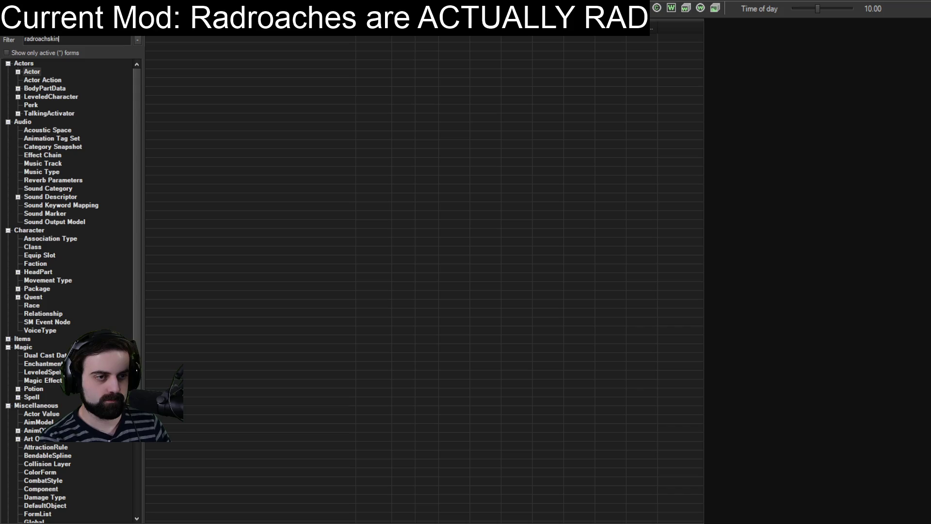
pyautogui.press('BackSpace')
pyautogui.press('BackSpace')
pyautogui.press('BackSpace')
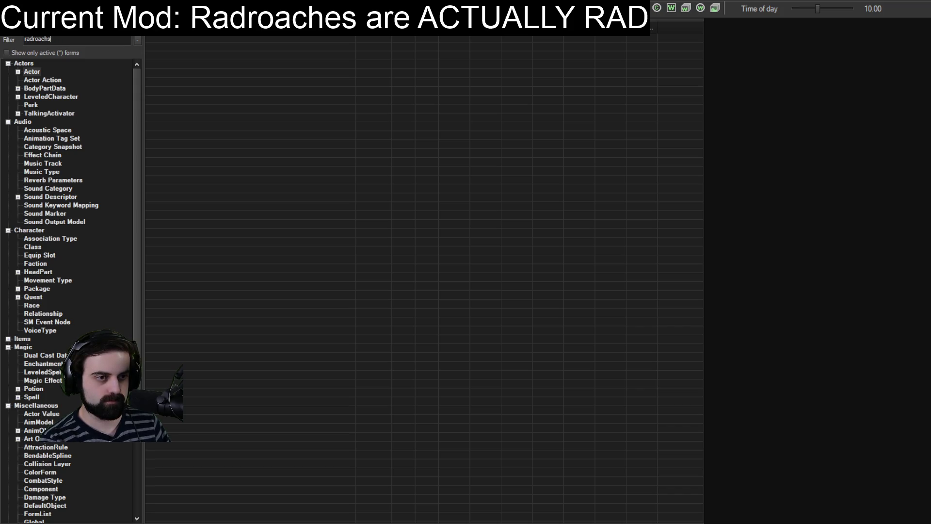
pyautogui.write('skikn01')
pyautogui.press('BackSpace')
pyautogui.press('BackSpace')
pyautogui.press('BackSpace')
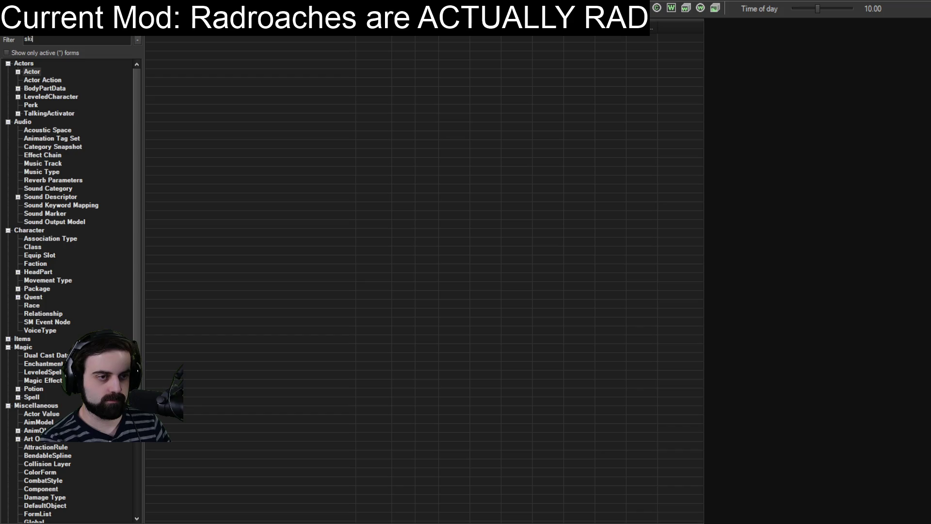
pyautogui.write('n01')
pyautogui.press('BackSpace')
pyautogui.press('BackSpace')
pyautogui.press('BackSpace')
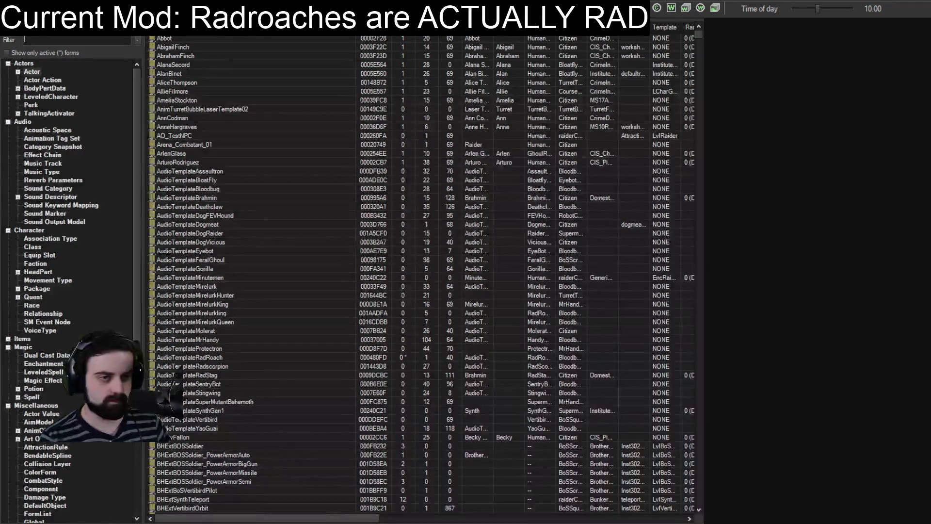
# Step: Select *All in the category tree, filter by 'skinradroach', and open SkinRadRoach01
pyautogui.scroll(-5, 68, 291)
pyautogui.click(20, 514)
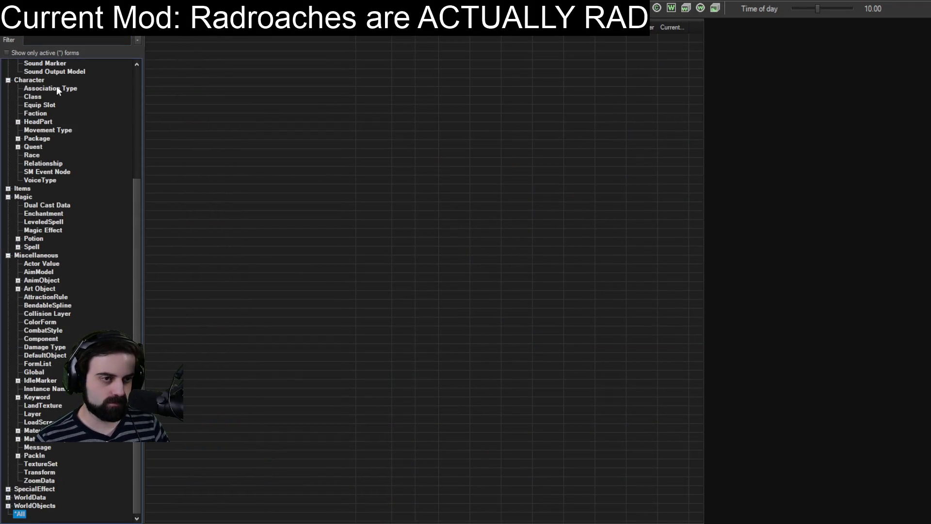
pyautogui.write('radroachskin')
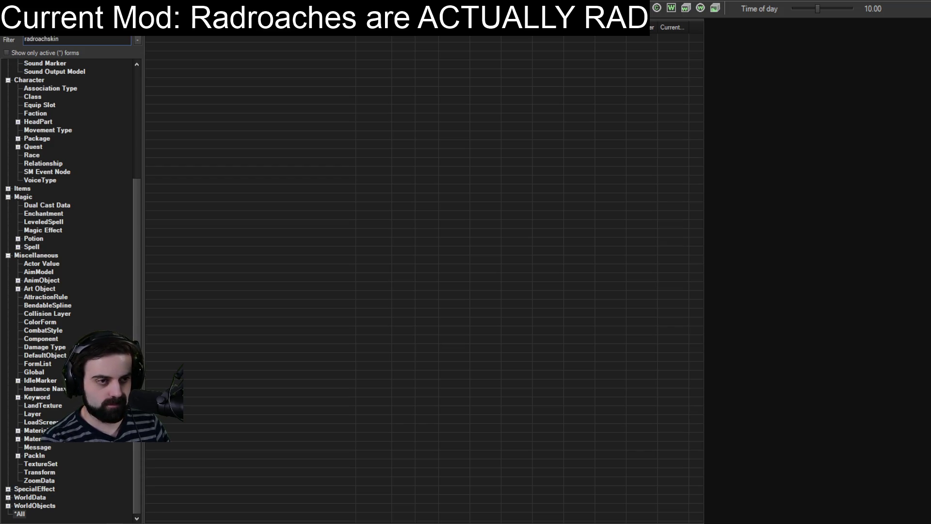
pyautogui.press('BackSpace')
pyautogui.press('BackSpace')
pyautogui.press('BackSpace')
pyautogui.write('skinradroac')
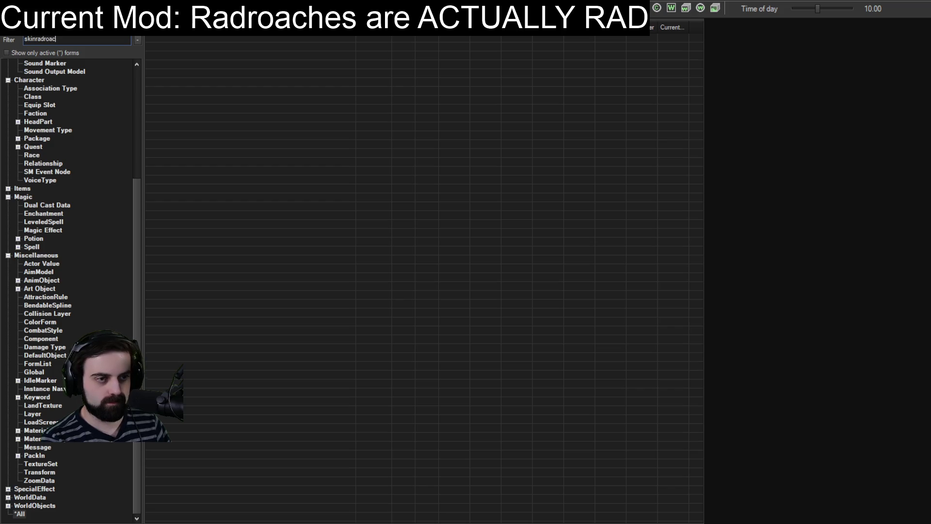
pyautogui.write('h')
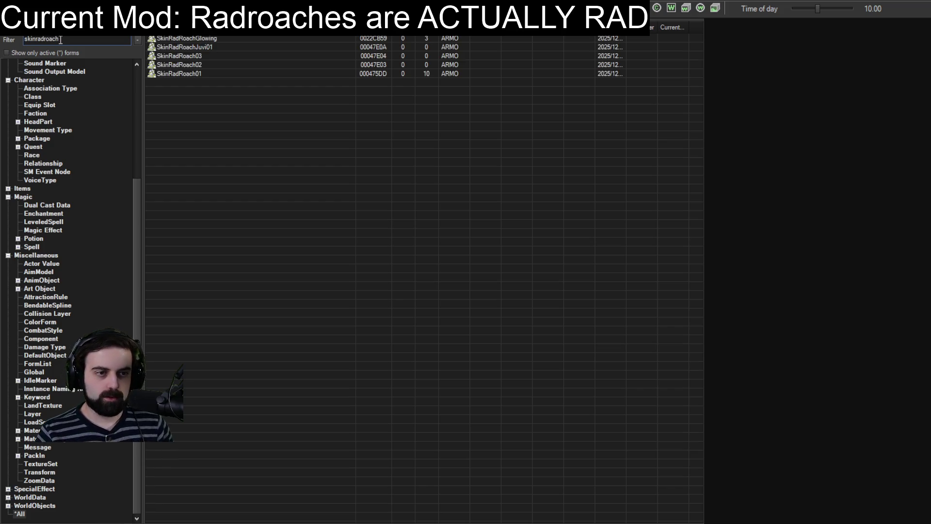
pyautogui.doubleClick(176, 72)
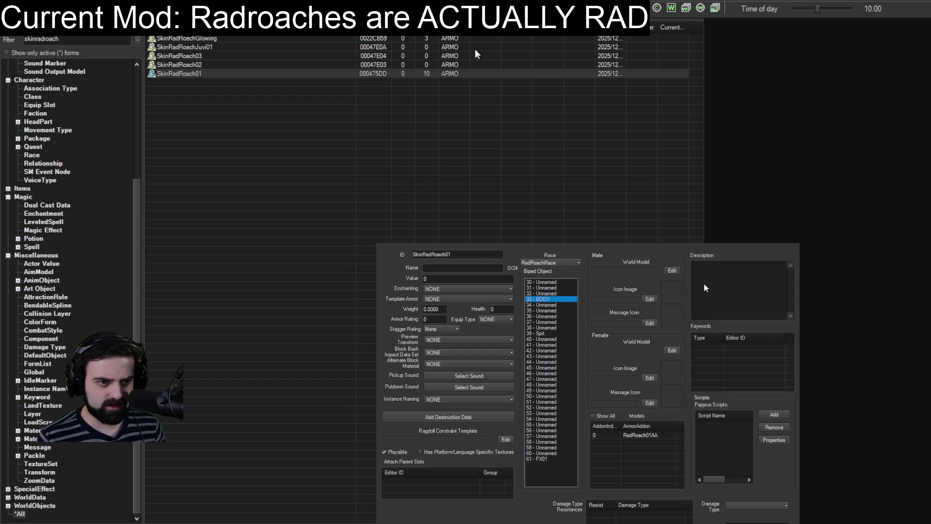
# Step: Set SkinRadRoach01's male and female world models to Actor\Radroach\RadRoach.nif and save the record
pyautogui.click(671, 271)
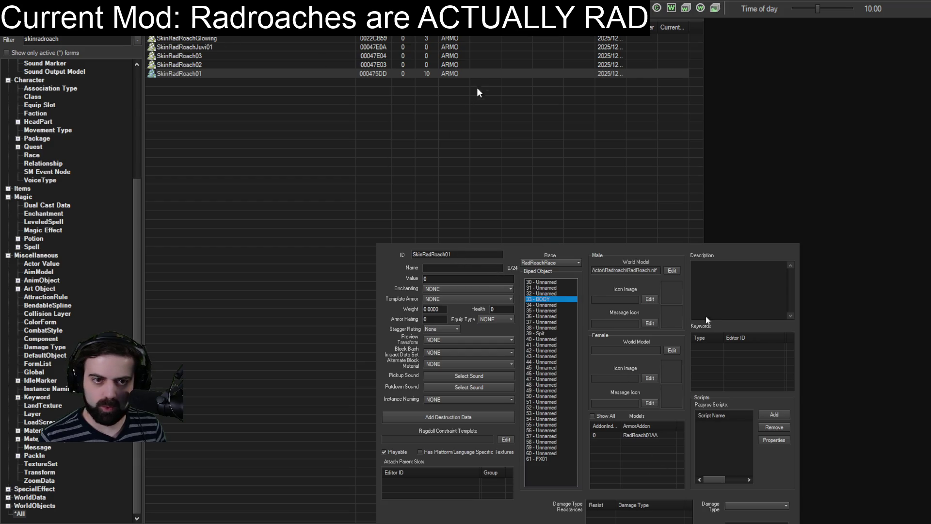
pyautogui.write('Actor\\Radroach\\RadRoach.nif')
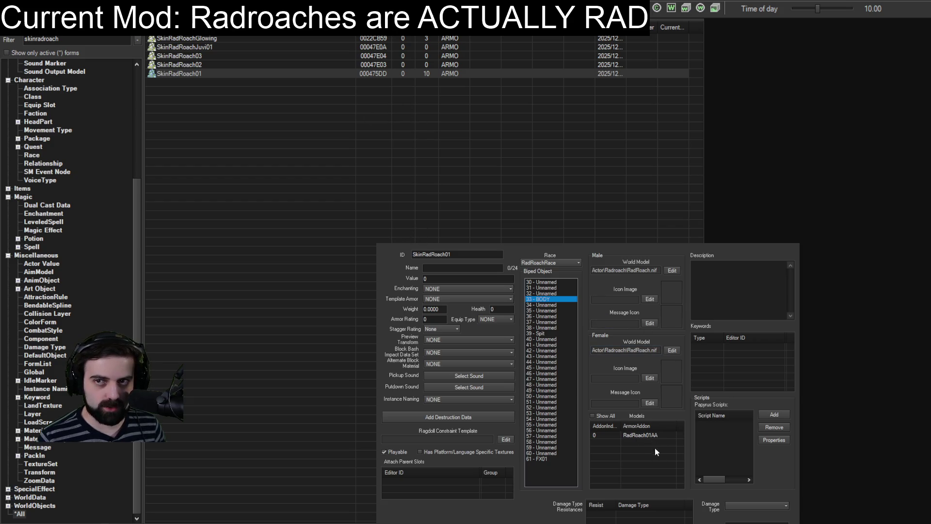
pyautogui.press('Return')
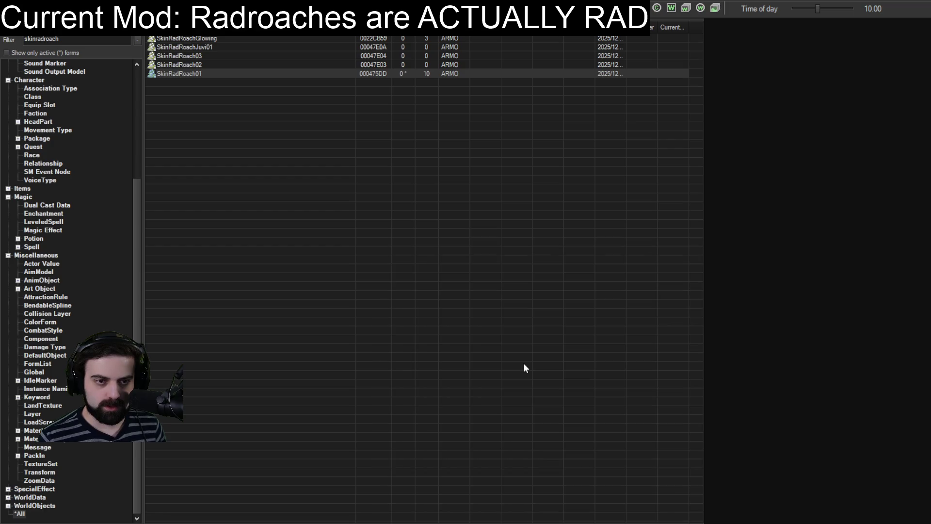
pyautogui.doubleClick(78, 39)
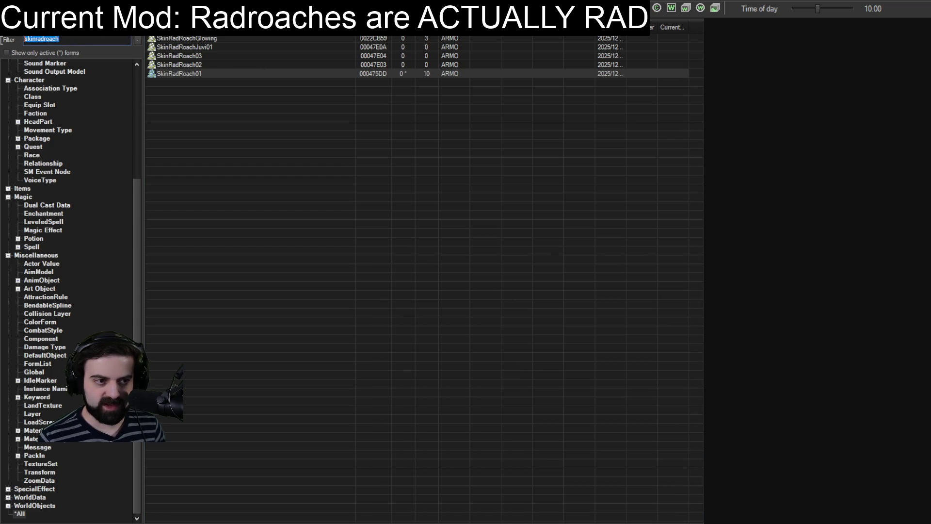
pyautogui.scroll(6, 44, 128)
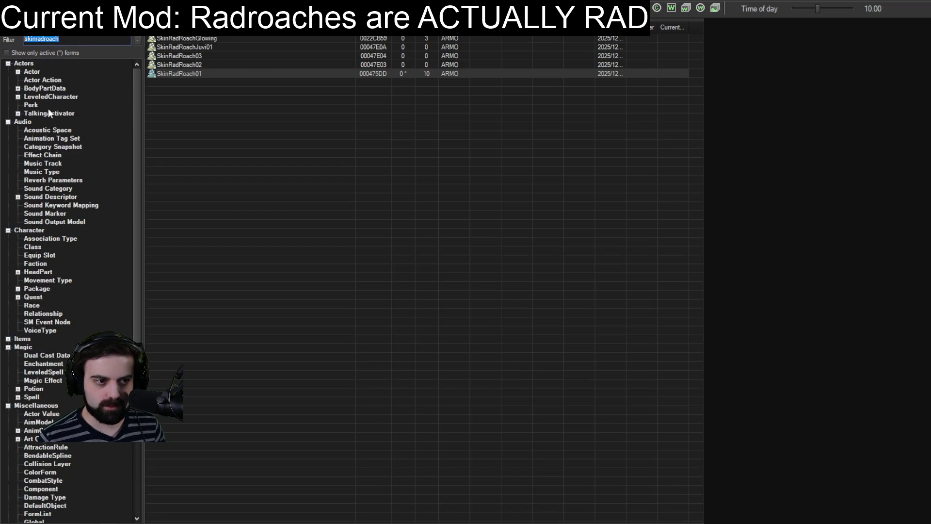
# Step: Filter the Actor records by 'radroach' and open EncRadRoach
pyautogui.click(30, 71)
pyautogui.write('radroach')
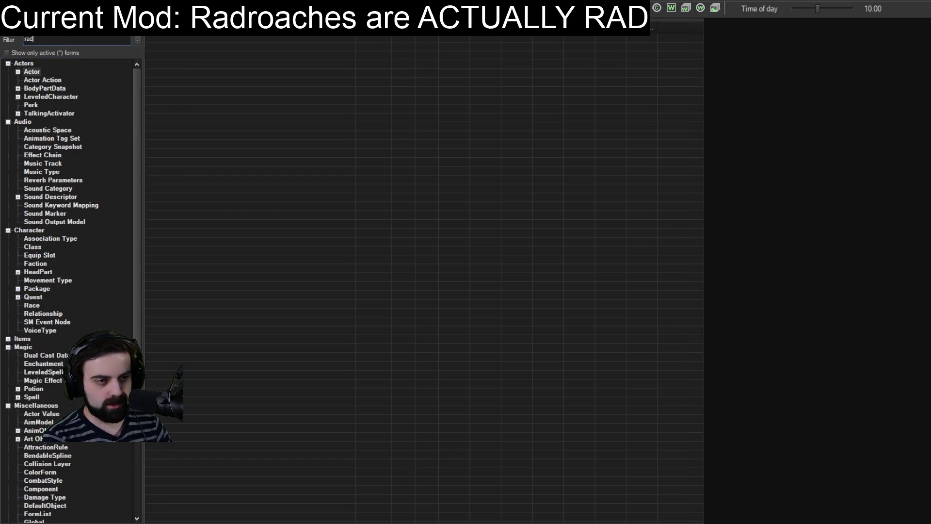
pyautogui.doubleClick(178, 47)
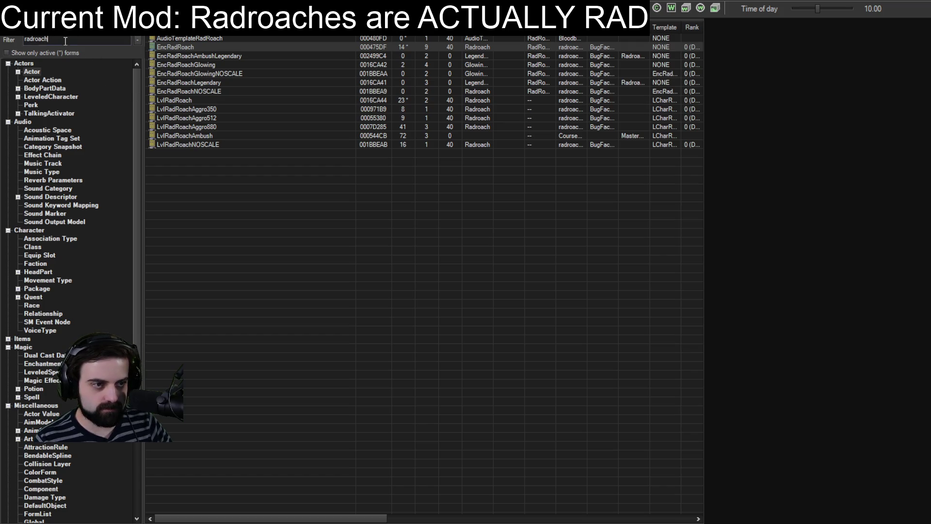
# Step: Show radroach forms from every category via *All and open SkinRadRoach01
pyautogui.scroll(-5, 58, 97)
pyautogui.scroll(-1, 29, 485)
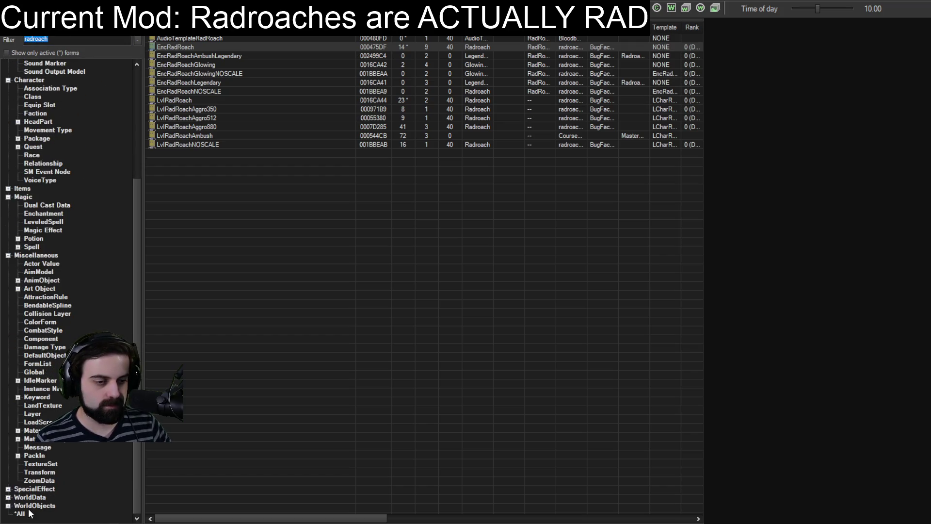
pyautogui.click(19, 513)
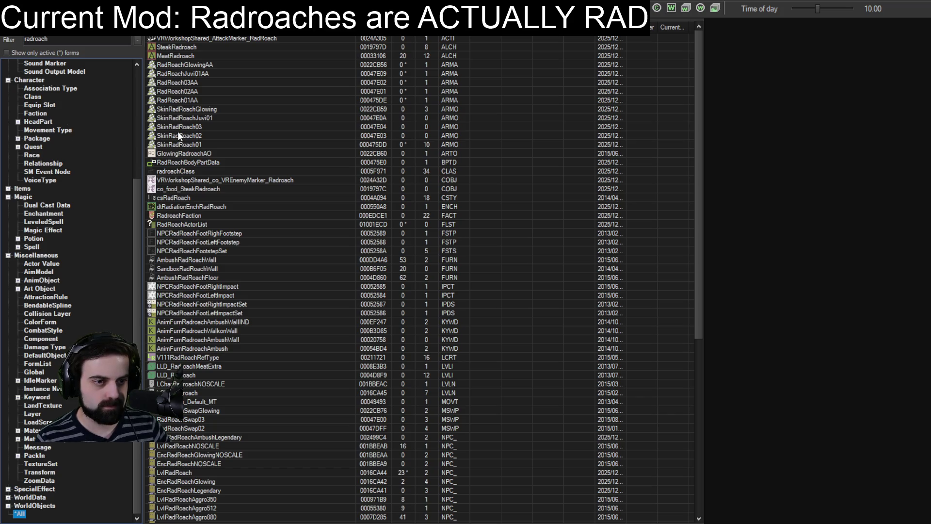
pyautogui.click(178, 153)
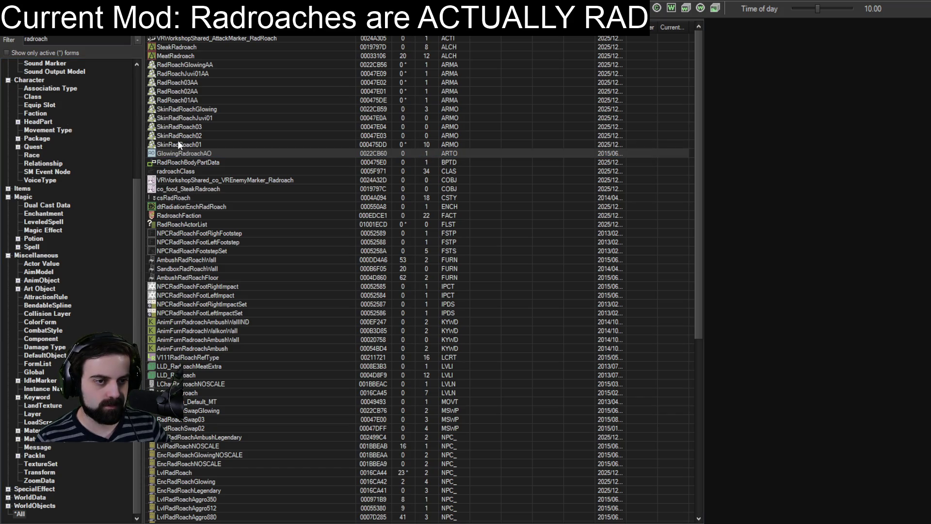
pyautogui.doubleClick(177, 145)
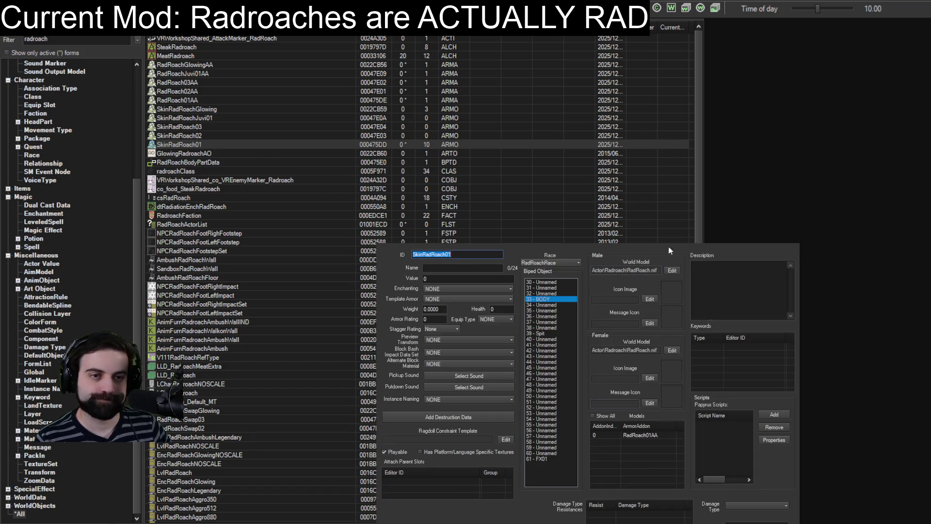
# Step: Duplicate the RadRoach01AA armor addon as RadRoach01AACOPY0000
pyautogui.click(510, 279)
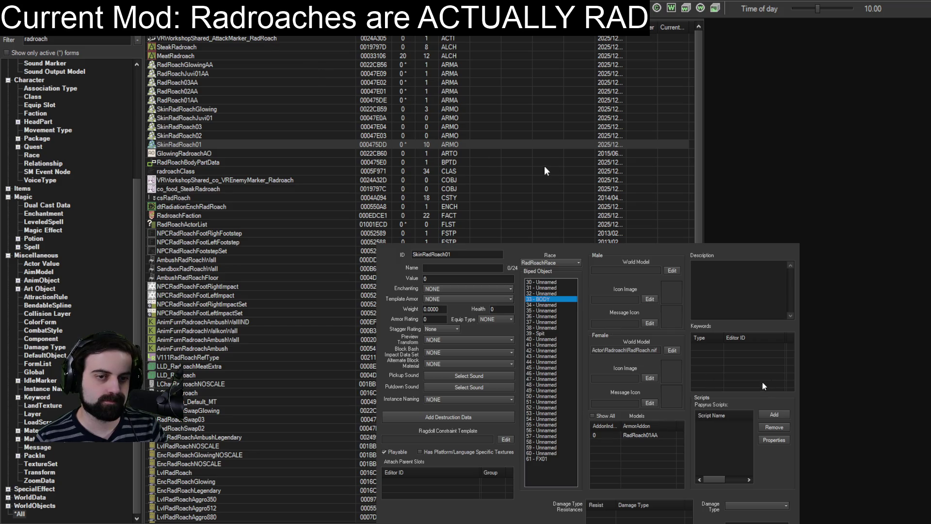
pyautogui.press('Return')
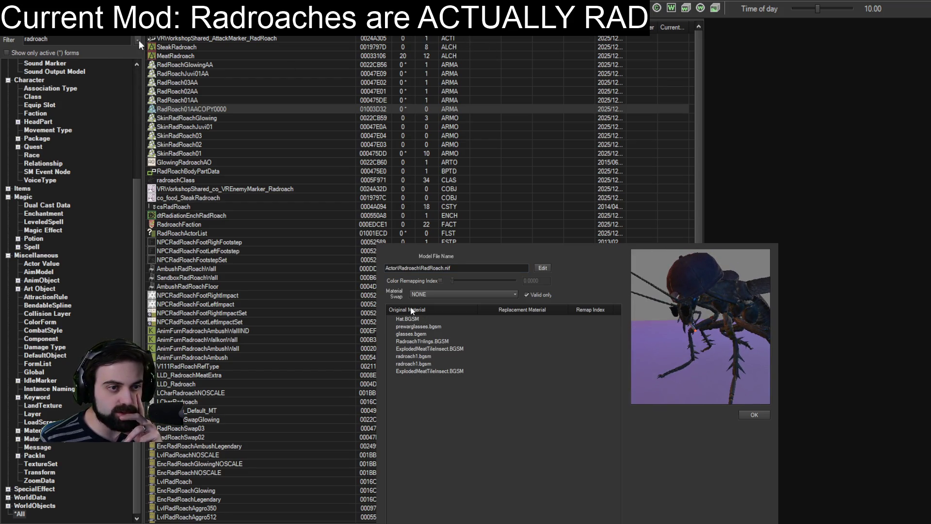
# Step: Limit material swaps to valid ones, close the model settings, and save the copy as RadRoachRAD
pyautogui.click(526, 295)
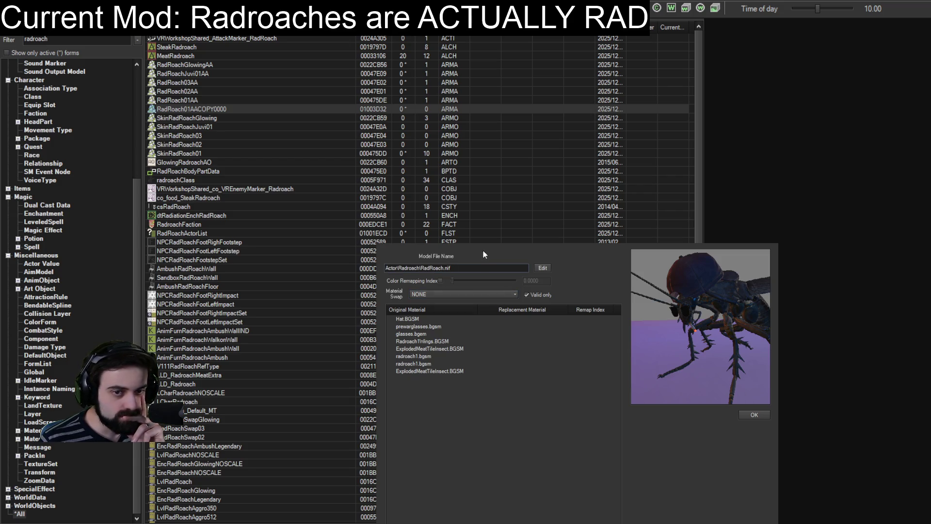
pyautogui.click(747, 416)
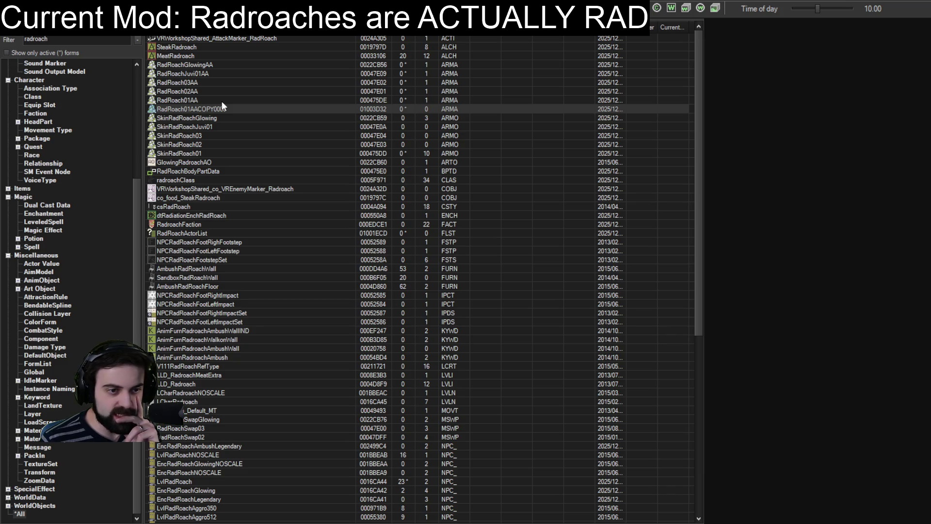
pyautogui.click(289, 190)
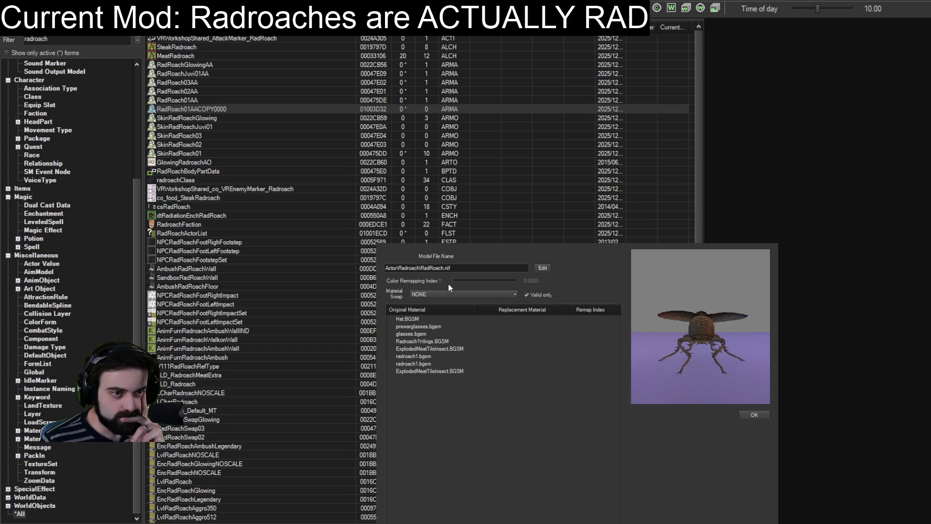
pyautogui.click(739, 415)
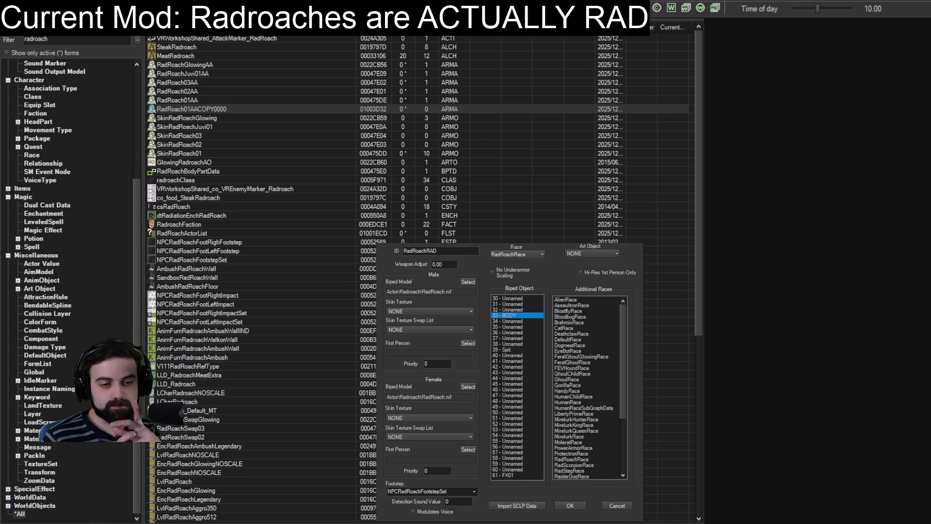
pyautogui.click(569, 506)
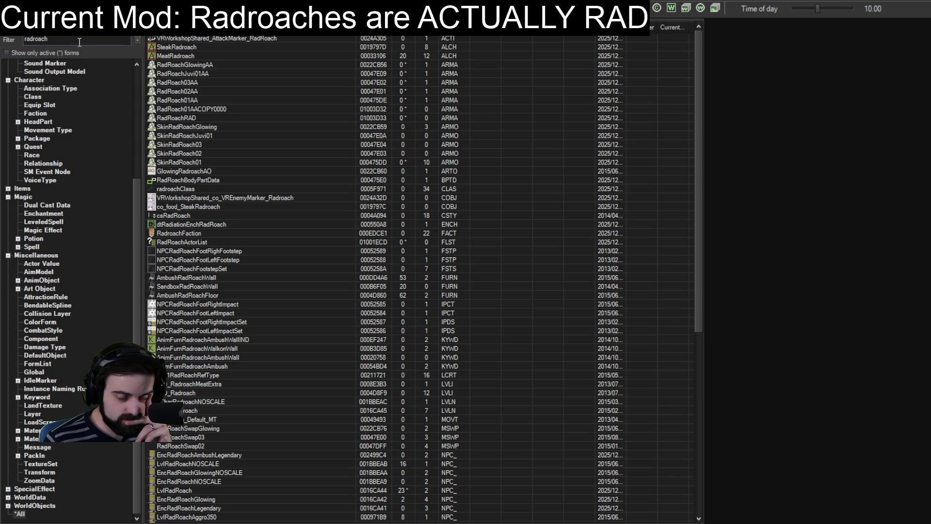
pyautogui.click(190, 160)
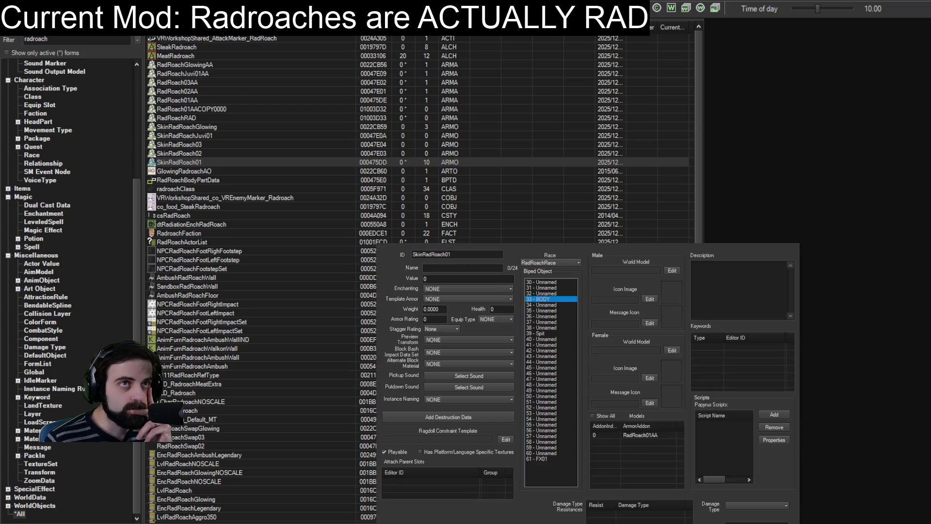
# Step: Replace RadRoach01AA with RadRoachRAD in SkinRadRoach01's Models list and close the skin record
pyautogui.click(638, 435)
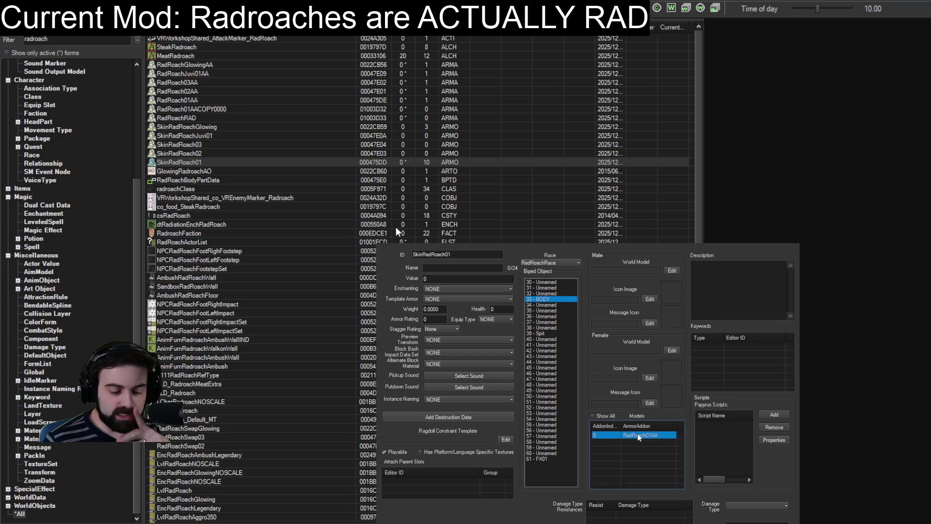
pyautogui.press('Delete')
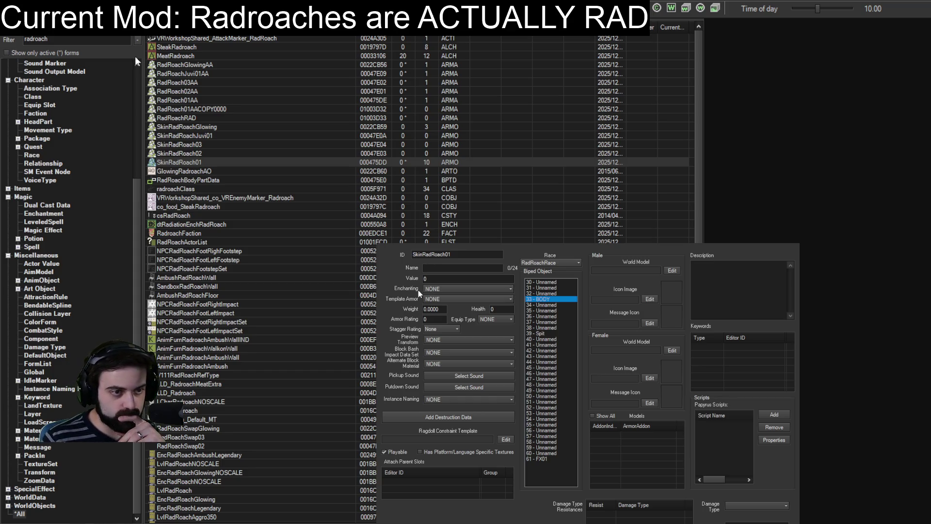
pyautogui.moveTo(176, 118)
pyautogui.mouseDown()
pyautogui.moveTo(438, 429)
pyautogui.moveTo(630, 435)
pyautogui.mouseUp()
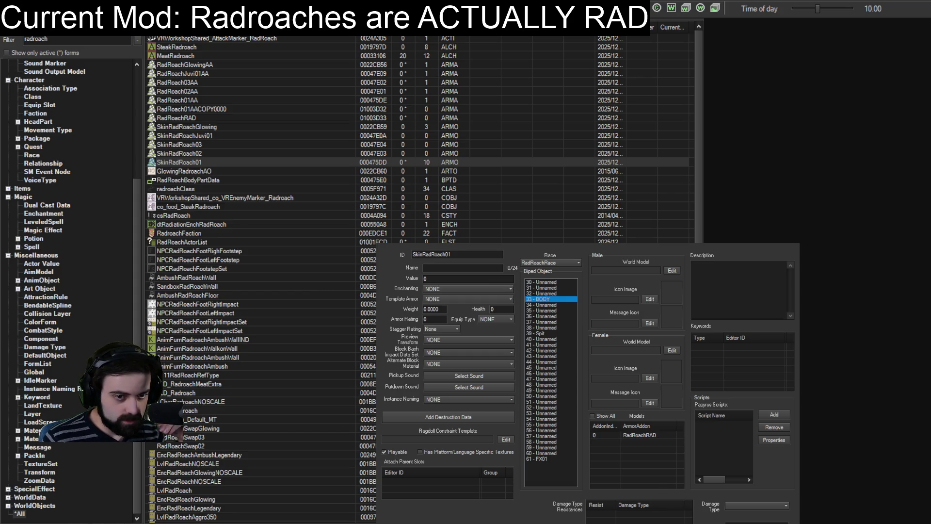
pyautogui.press('Escape')
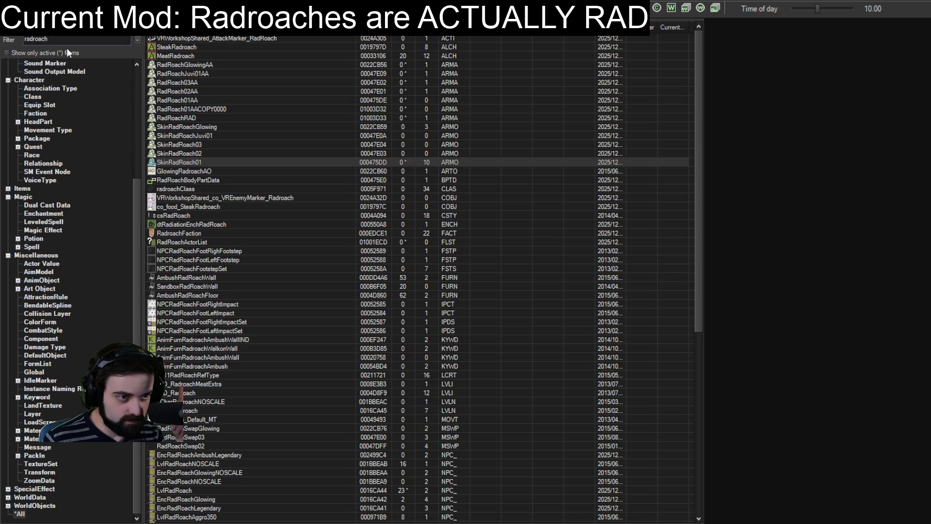
pyautogui.moveTo(67, 39); pyautogui.dragTo(23, 39)
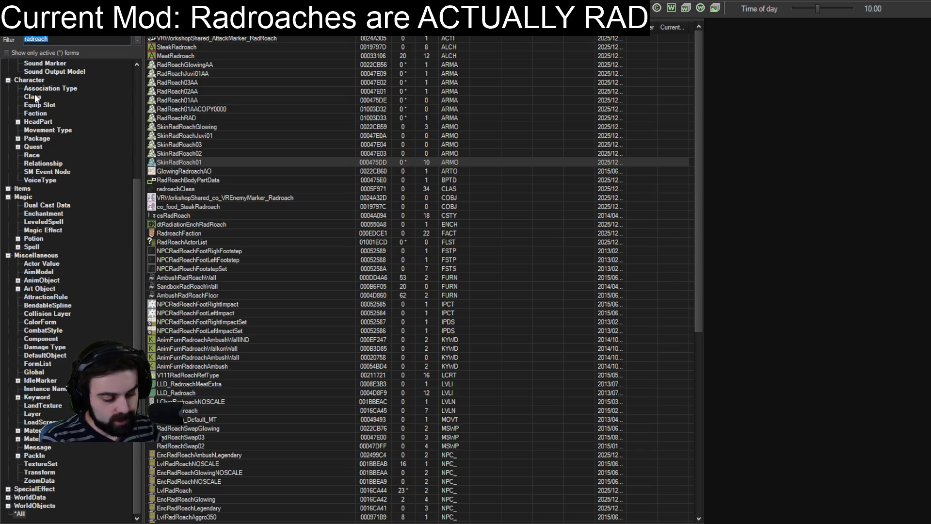
# Step: Inspect the EncRadRoach actor without saving, then locate RadRoachRAD in the all-types radroach list
pyautogui.scroll(6, 115, 117)
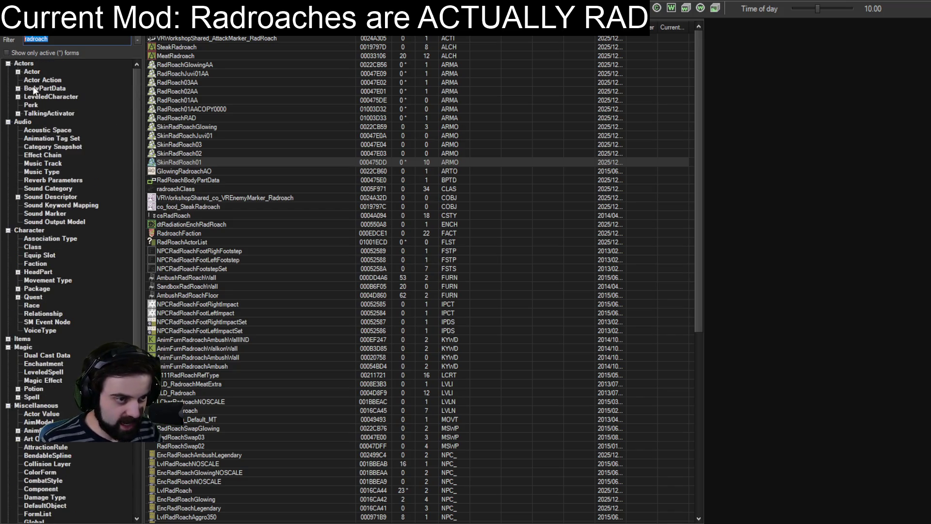
pyautogui.click(30, 72)
pyautogui.click(174, 50)
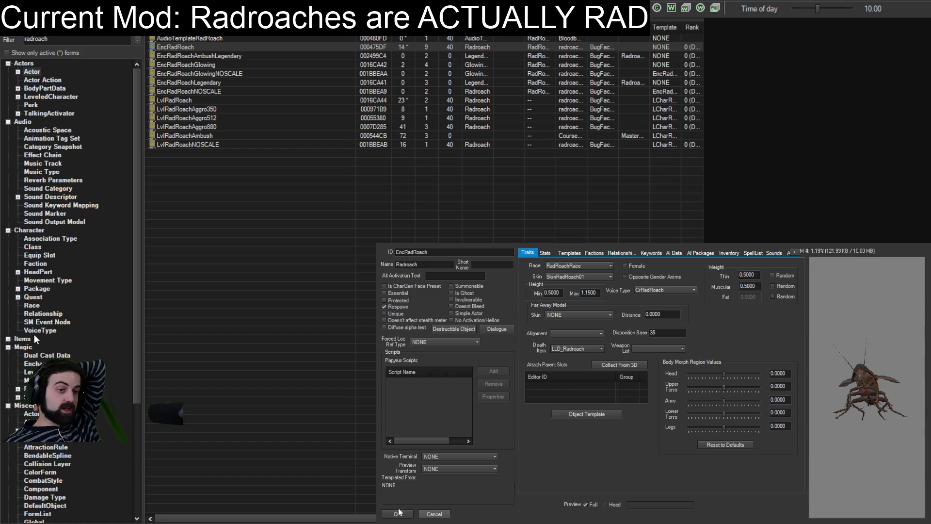
pyautogui.click(434, 514)
pyautogui.scroll(-6, 73, 461)
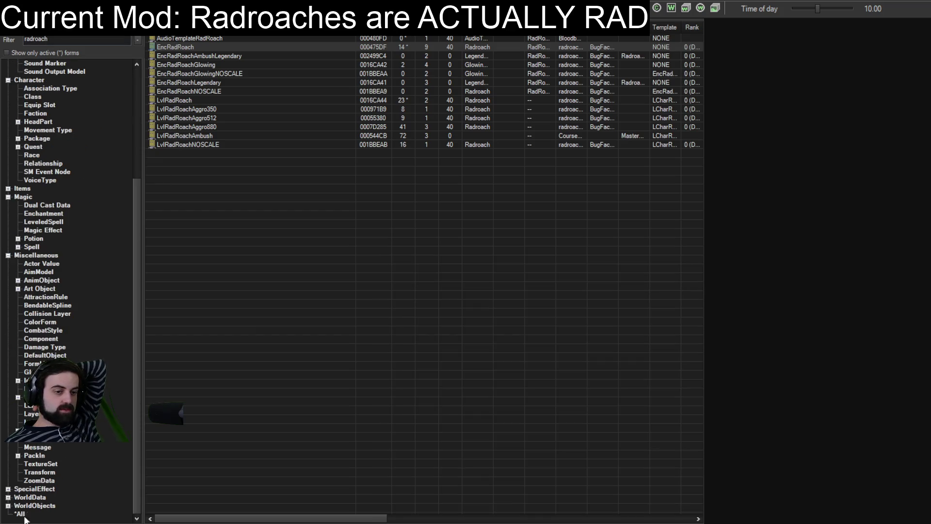
pyautogui.click(19, 514)
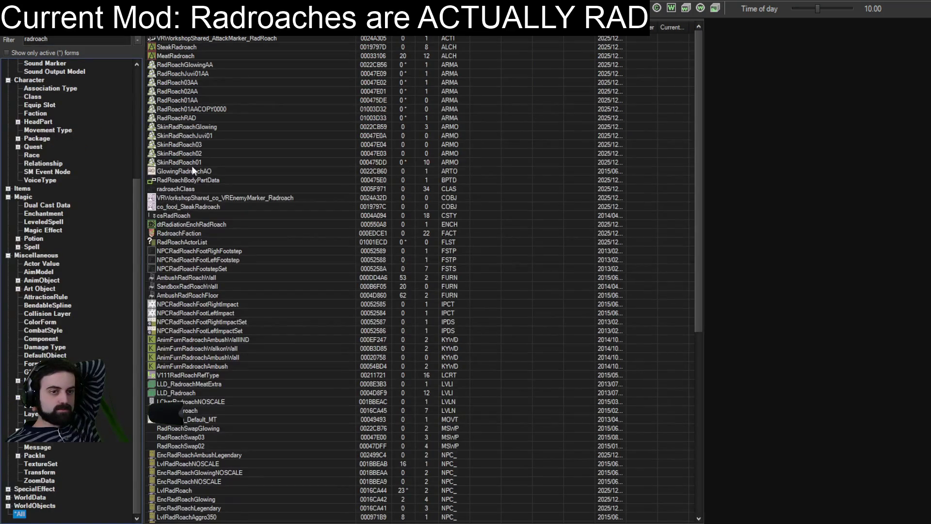
pyautogui.click(176, 117)
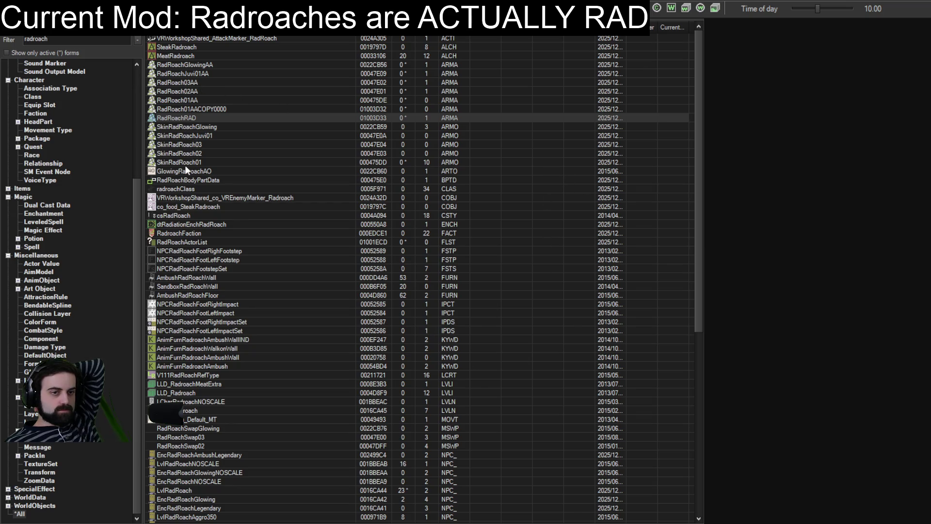
# Step: Reopen EncRadRoach, confirm it with OK, and filter the list down to RadRoachRace
pyautogui.scroll(6, 48, 92)
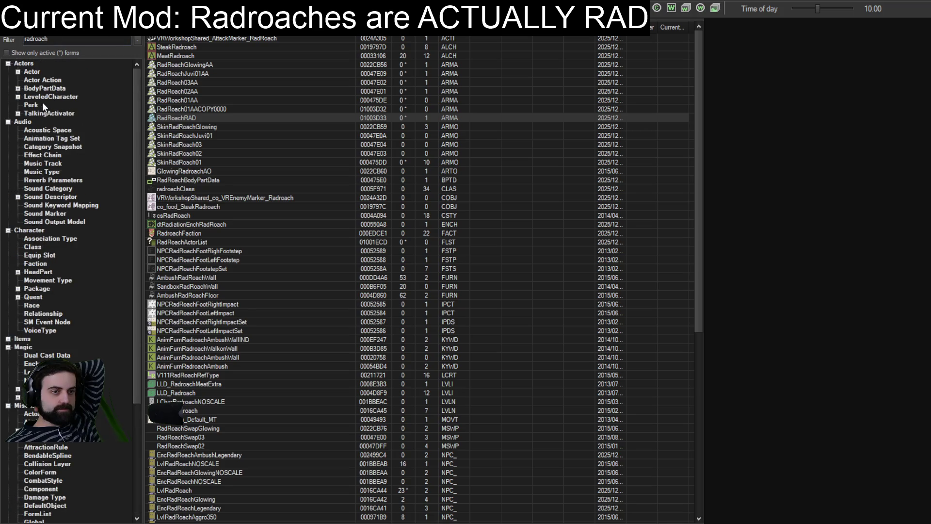
pyautogui.click(32, 71)
pyautogui.click(180, 45)
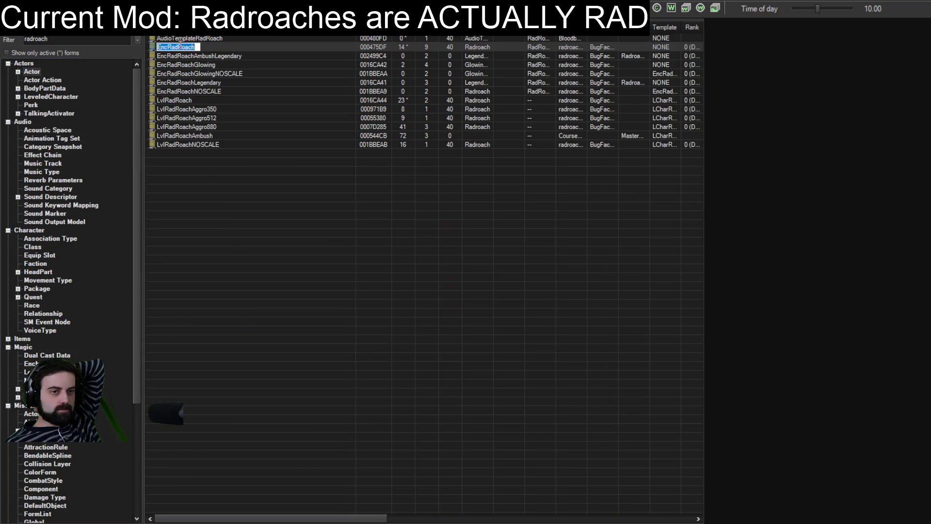
pyautogui.doubleClick(179, 46)
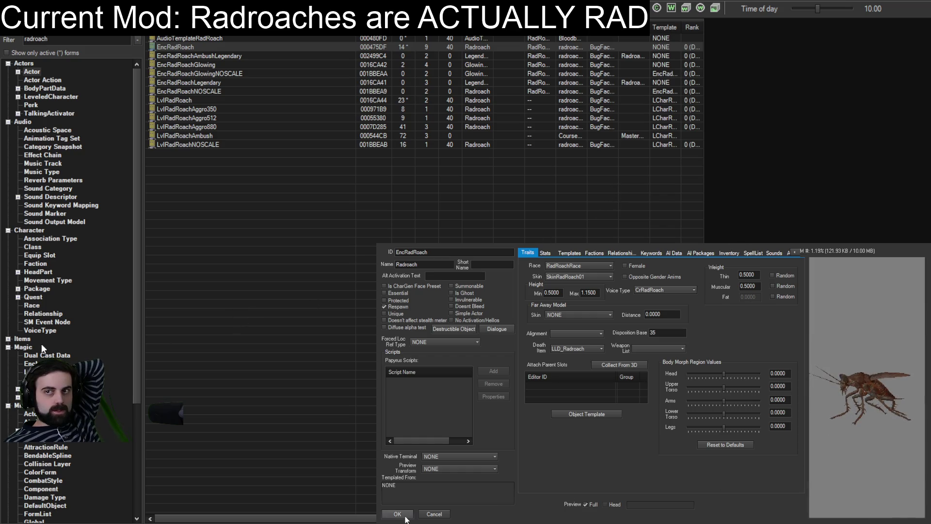
pyautogui.click(397, 514)
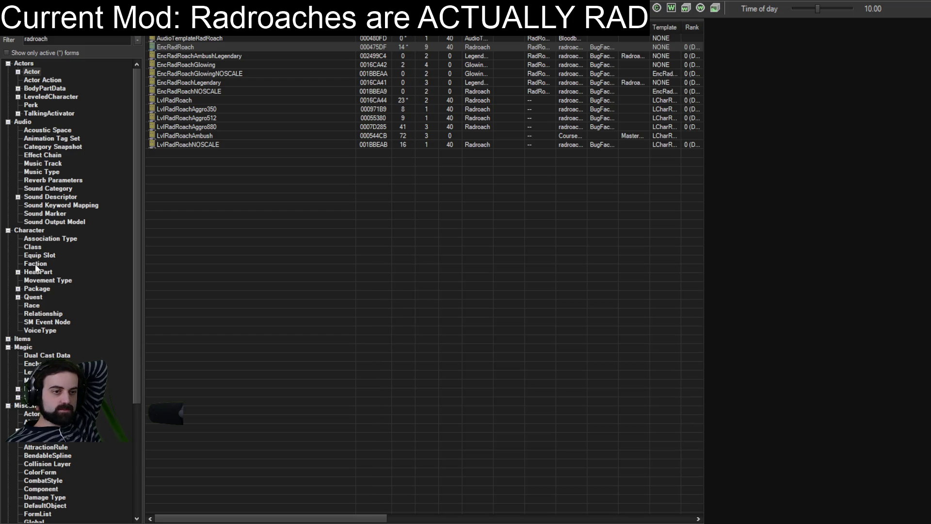
pyautogui.click(36, 304)
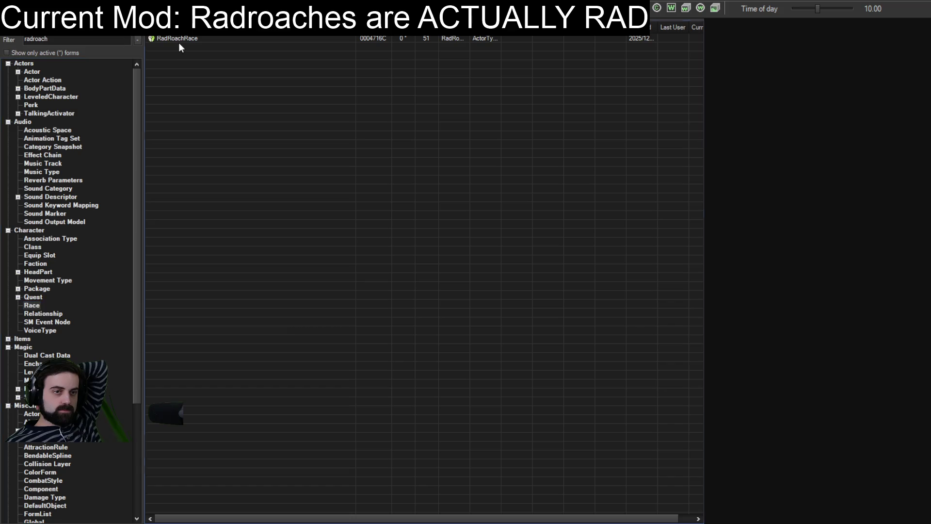
# Step: Change RadRoachRace's body skin from SkinRadRoach01 to SkinRadRoach and close the race
pyautogui.click(179, 38)
pyautogui.click(319, 181)
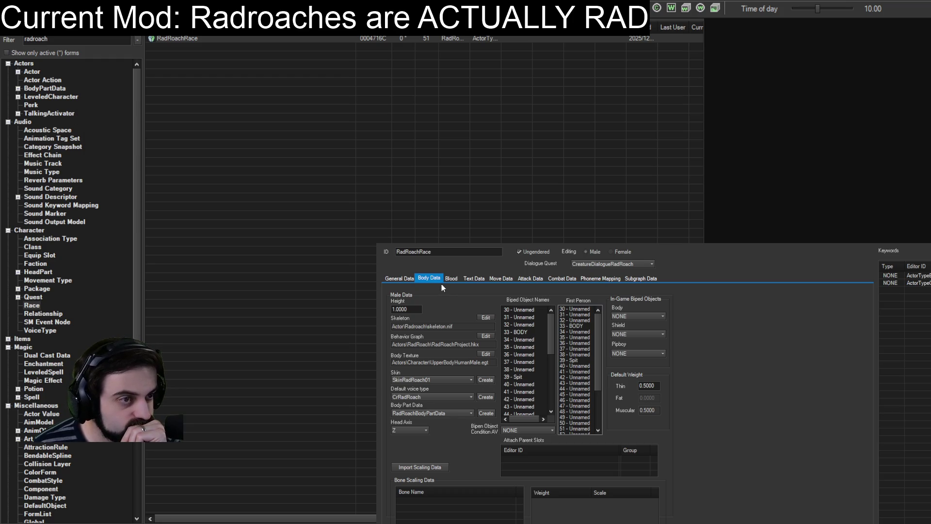
pyautogui.press('Up')
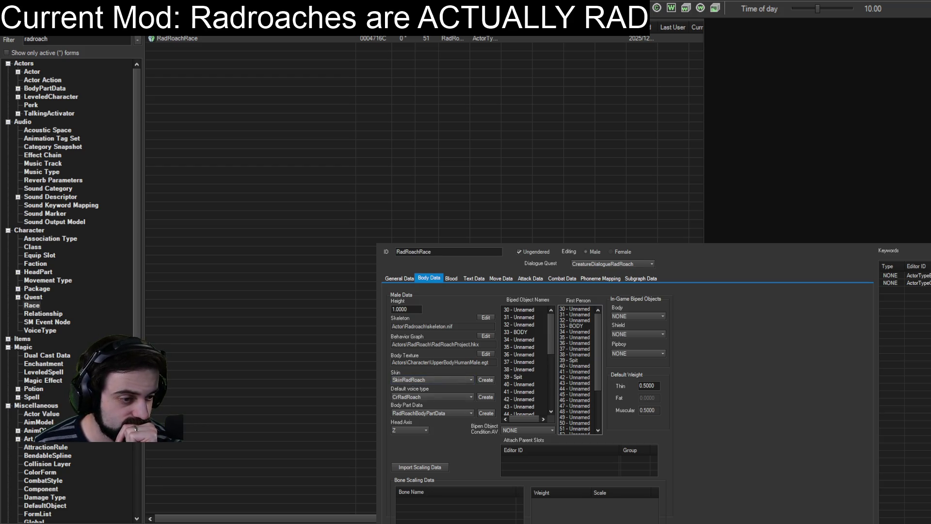
pyautogui.press('Escape')
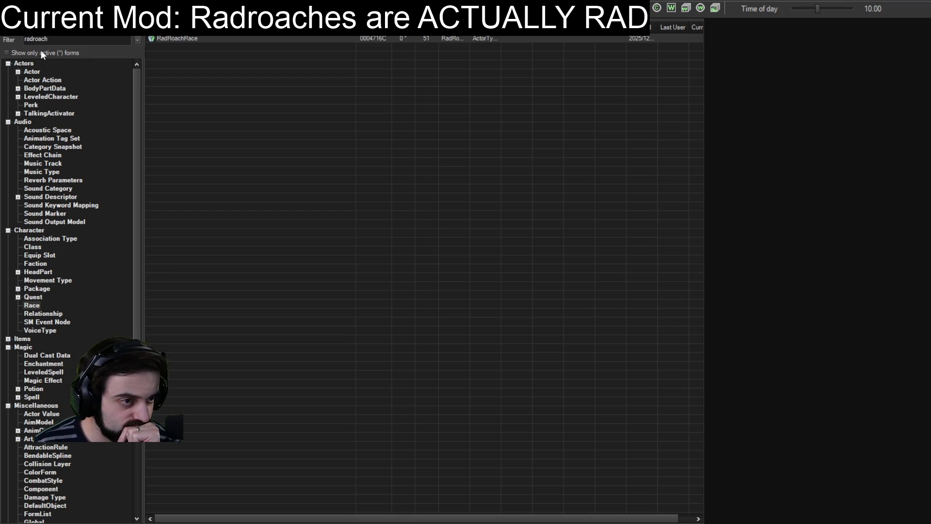
# Step: Check the SkinRadRoach record in the all-types list, then reopen and close RadRoachRace
pyautogui.scroll(-6, 34, 421)
pyautogui.click(19, 514)
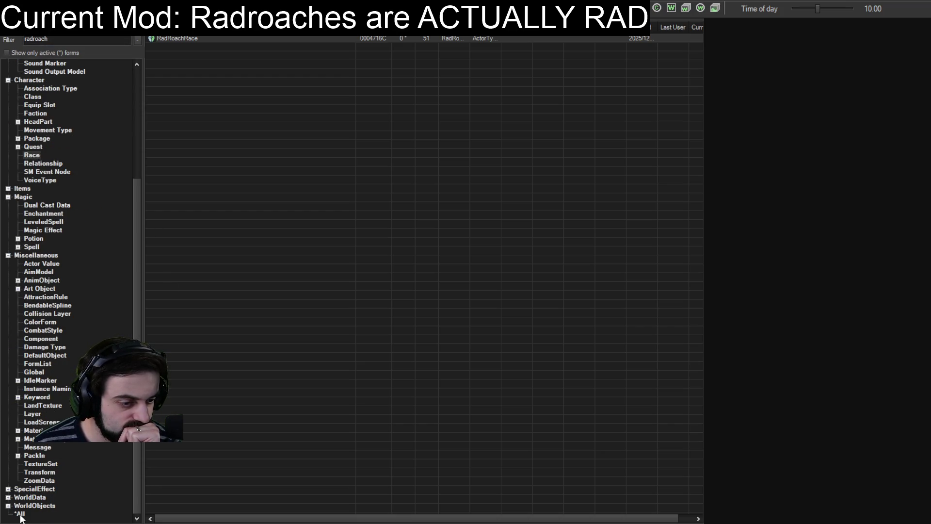
pyautogui.click(177, 180)
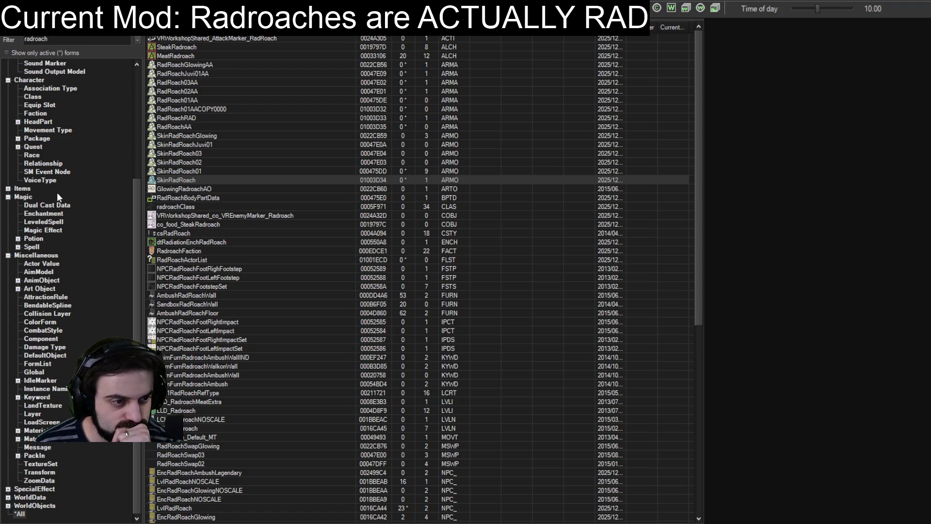
pyautogui.click(31, 157)
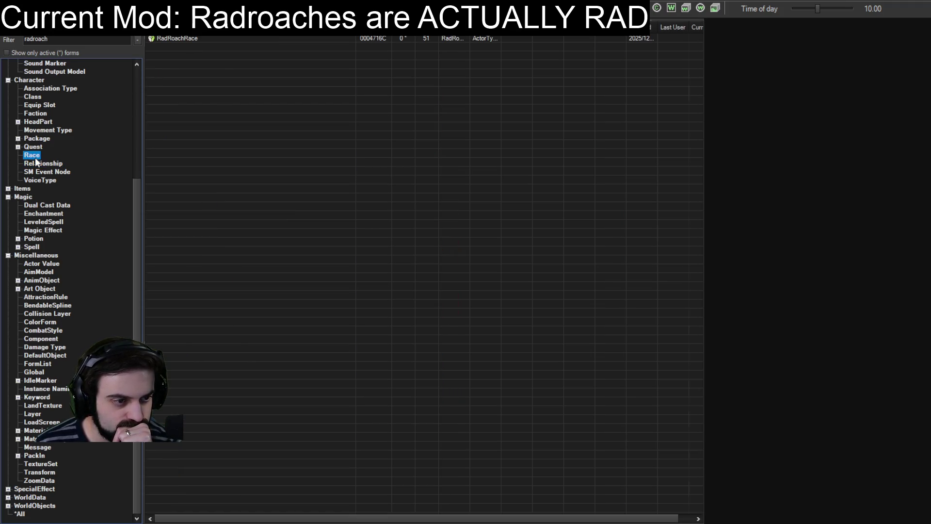
pyautogui.doubleClick(177, 39)
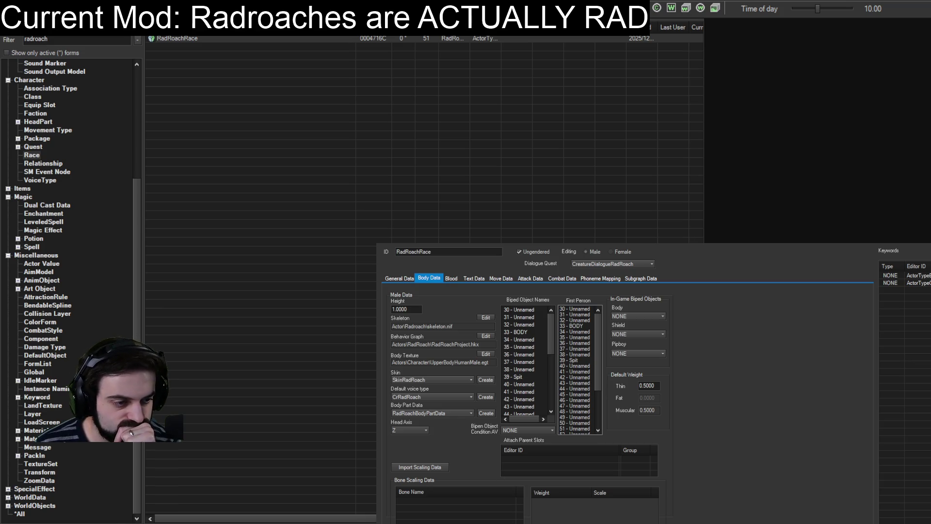
pyautogui.press('Escape')
# Step: Return to the radroach actor list and select EncRadRoach
pyautogui.scroll(6, 36, 80)
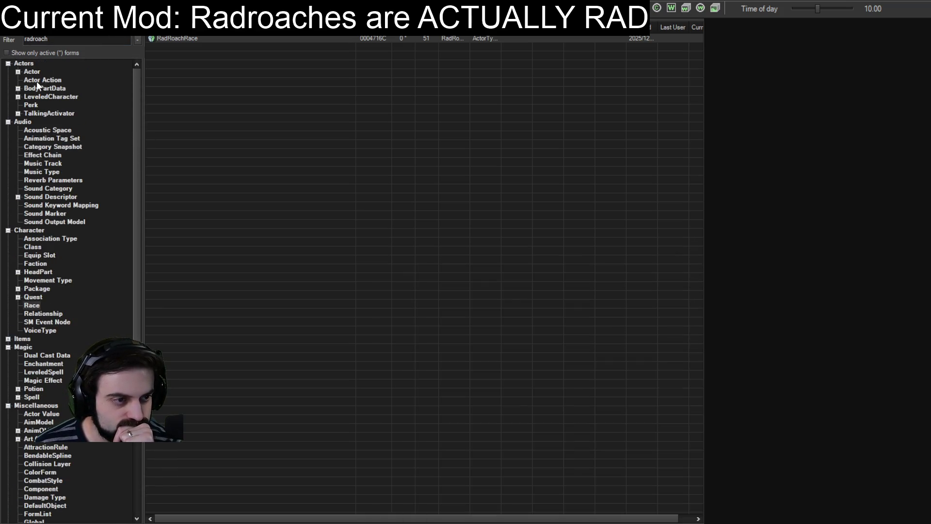
pyautogui.click(31, 71)
pyautogui.click(167, 47)
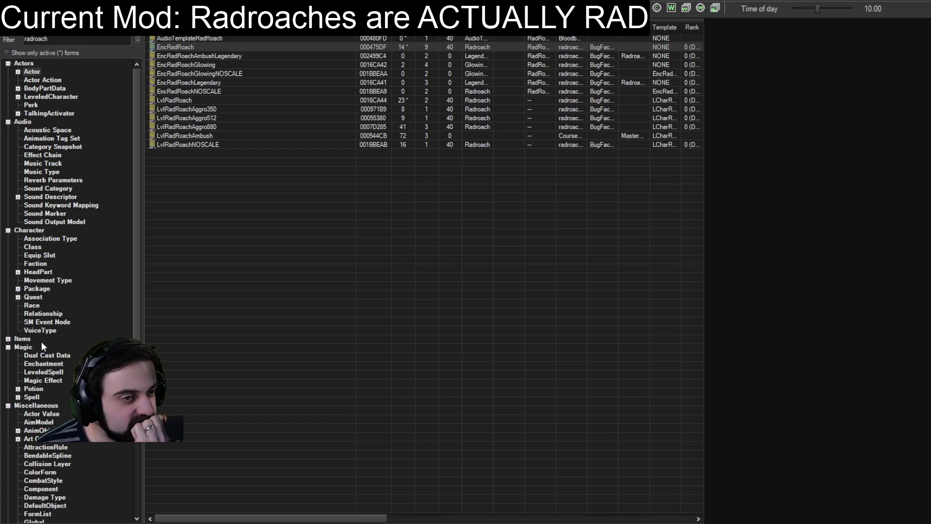
# Step: Open LvlRadRoach, then open and save EncRadRoachAmbushLegendary
pyautogui.click(177, 100)
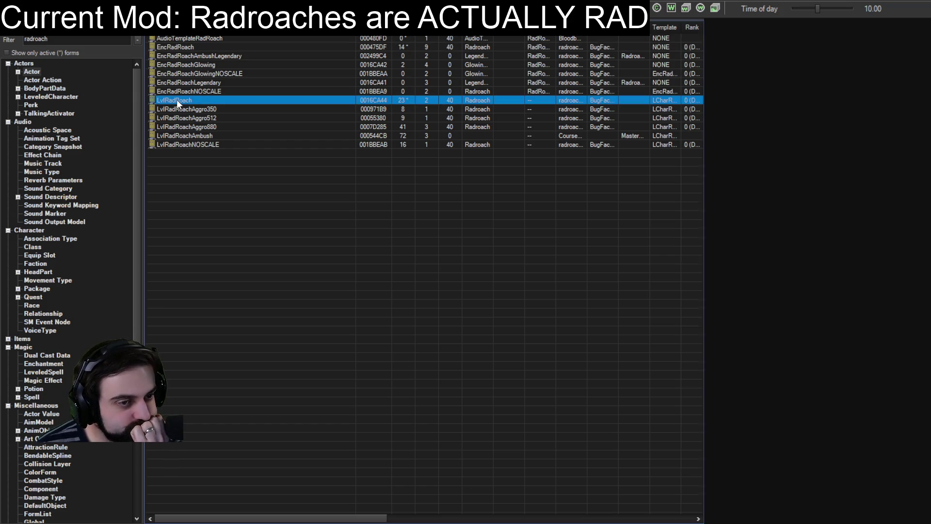
pyautogui.doubleClick(176, 100)
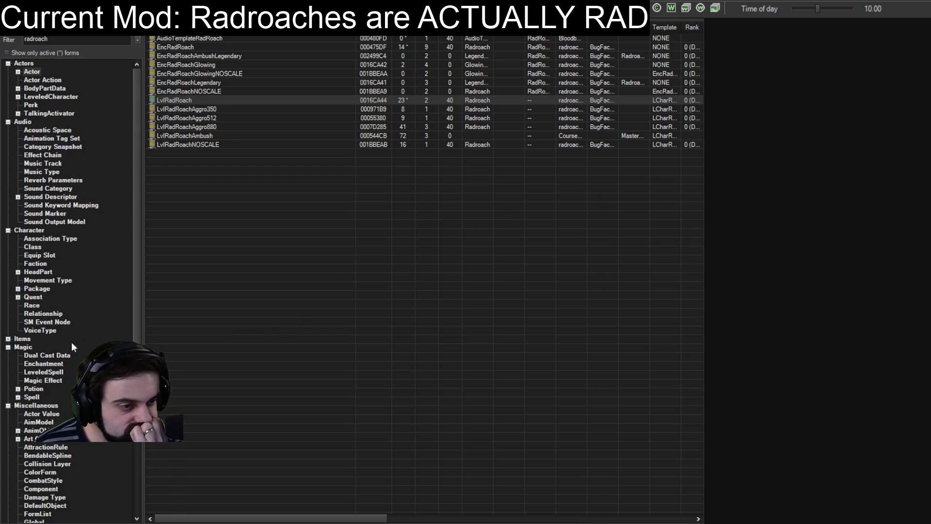
pyautogui.click(184, 56)
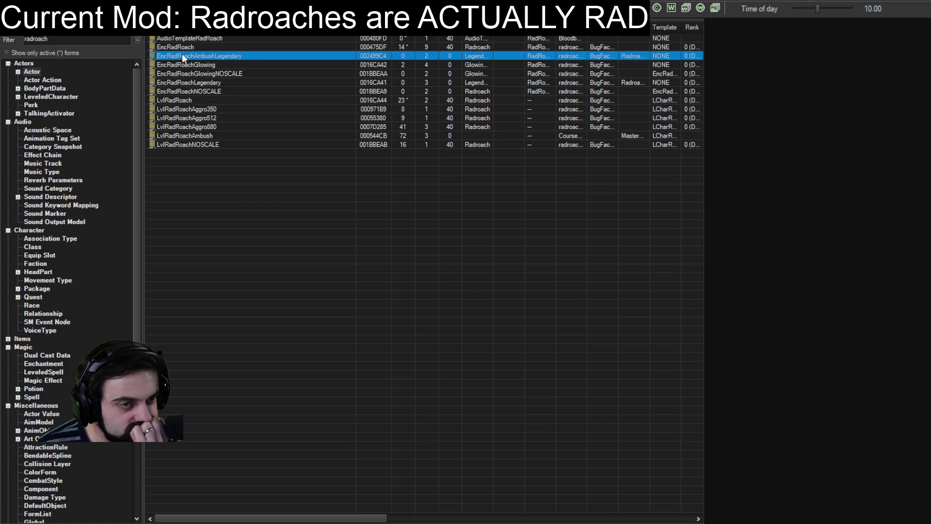
pyautogui.doubleClick(182, 56)
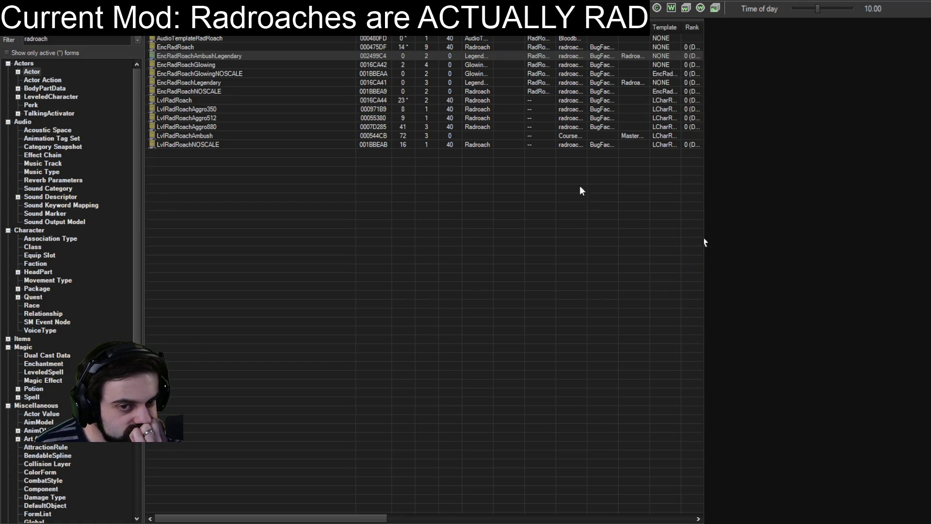
pyautogui.press('Return')
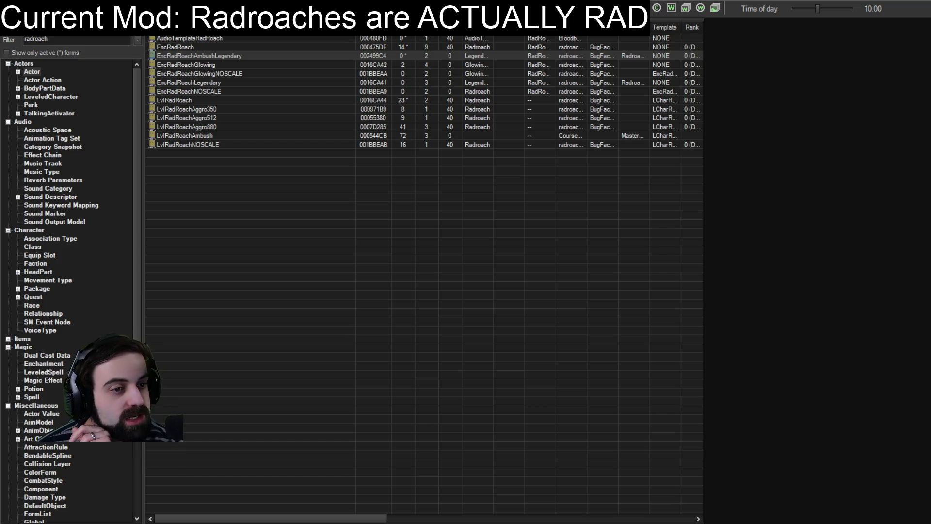
# Step: Open EncRadRoach and rotate and zoom its roach preview to a side view
pyautogui.click(174, 45)
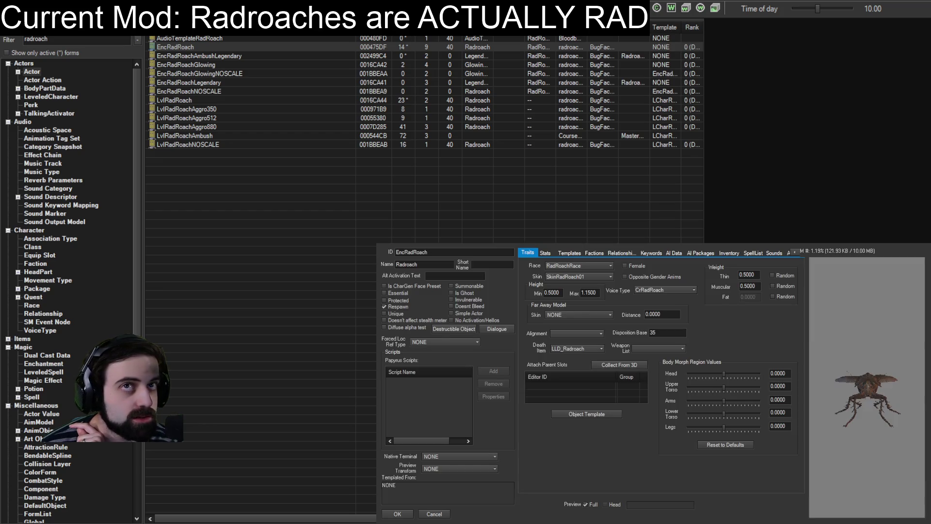
pyautogui.moveTo(878, 405); pyautogui.dragTo(880, 421)
pyautogui.scroll(3, 880, 422)
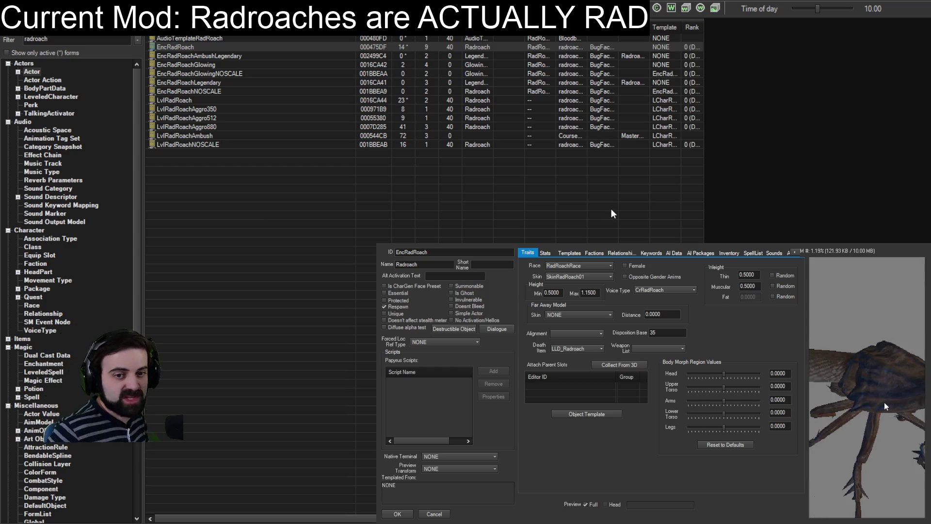
pyautogui.scroll(-5, 884, 408)
pyautogui.moveTo(864, 401)
pyautogui.mouseDown()
pyautogui.moveTo(814, 366)
pyautogui.moveTo(817, 389)
pyautogui.mouseUp()
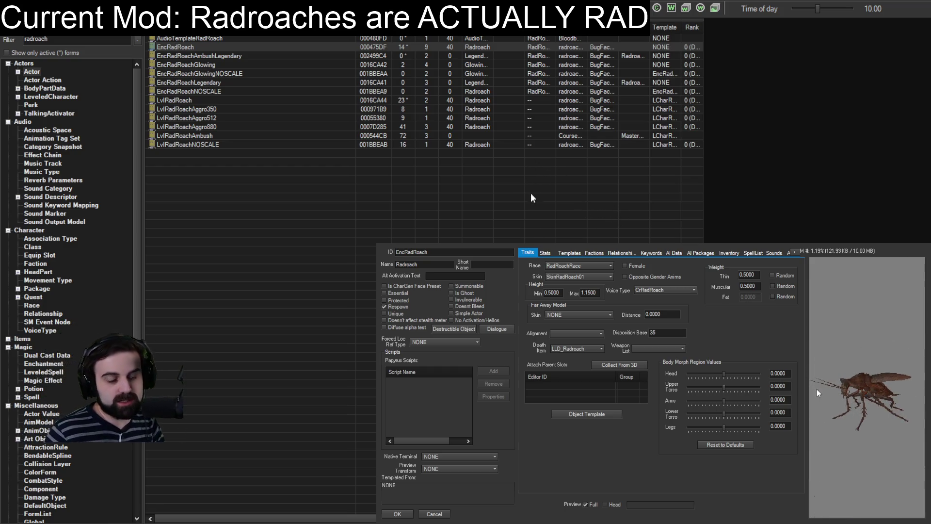
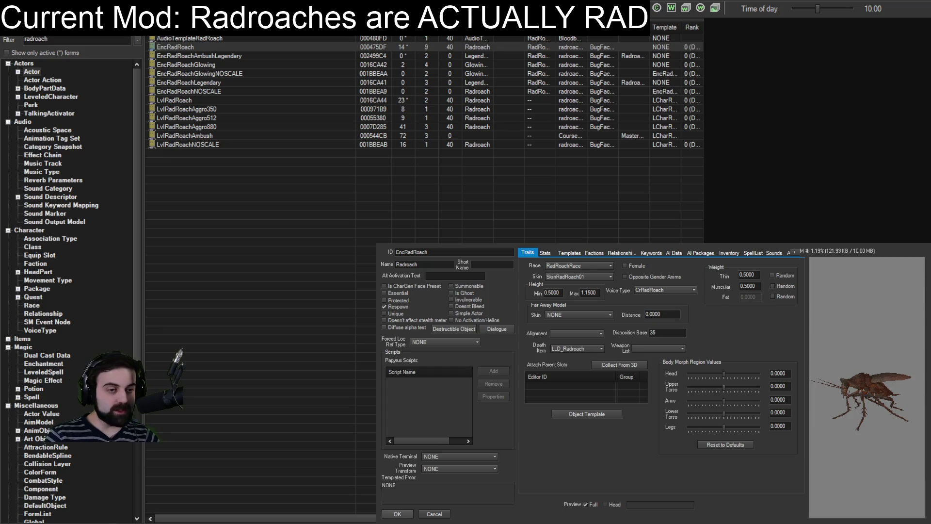
# Step: Confirm and close the EncRadRoach actor record, returning to the radroach actor list
pyautogui.click(397, 513)
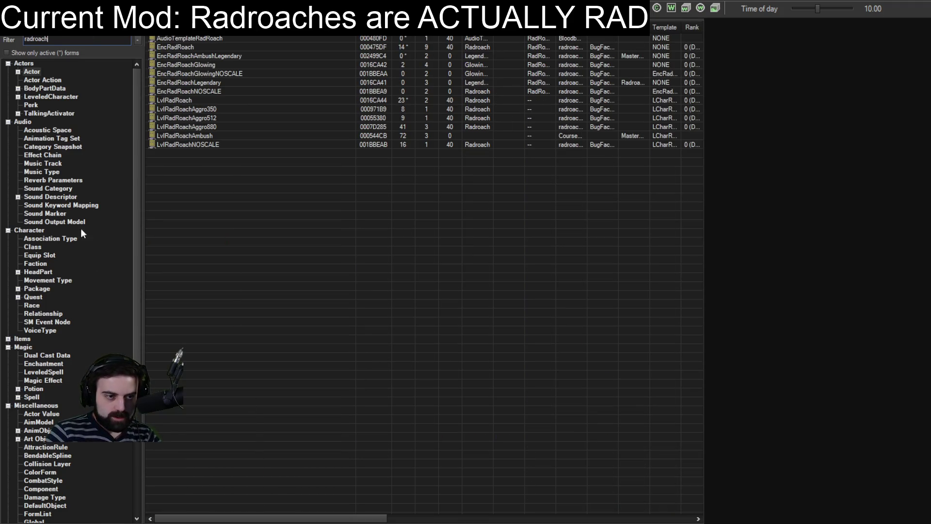
# Step: Show radroach forms from every category under *All, sorted by record type
pyautogui.scroll(-6, 80, 228)
pyautogui.click(19, 514)
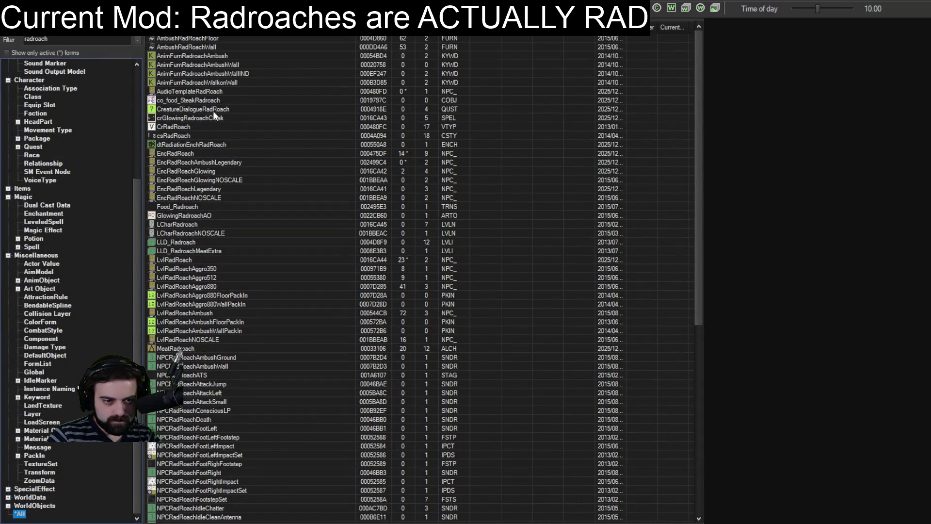
pyautogui.click(449, 27)
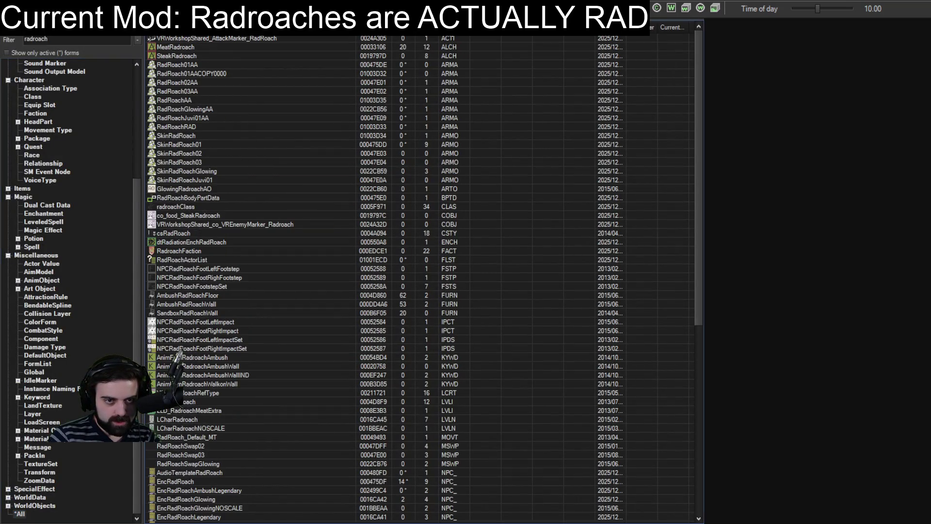
# Step: Inspect the RadRoachAA, SkinRadRoach01 and RadRoachRace forms, then reselect SkinRadRoach and RadRoachAA
pyautogui.doubleClick(172, 98)
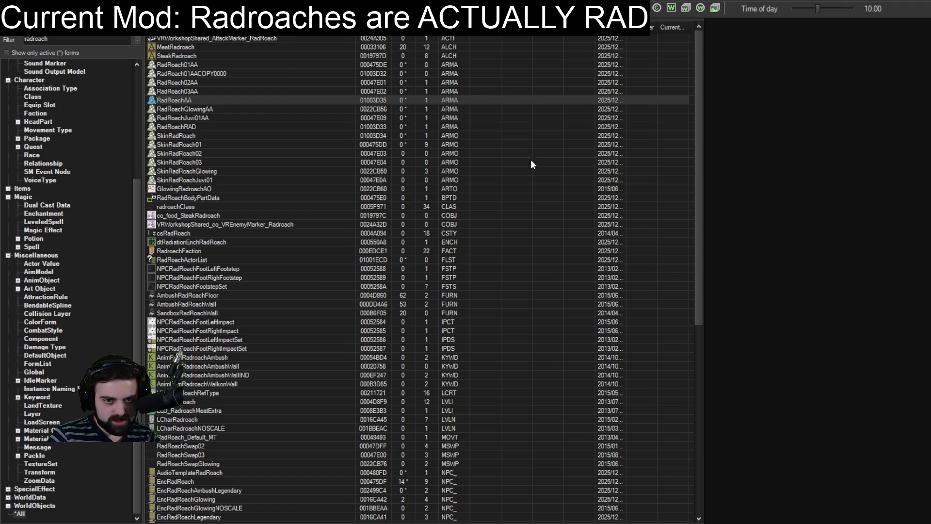
pyautogui.doubleClick(176, 144)
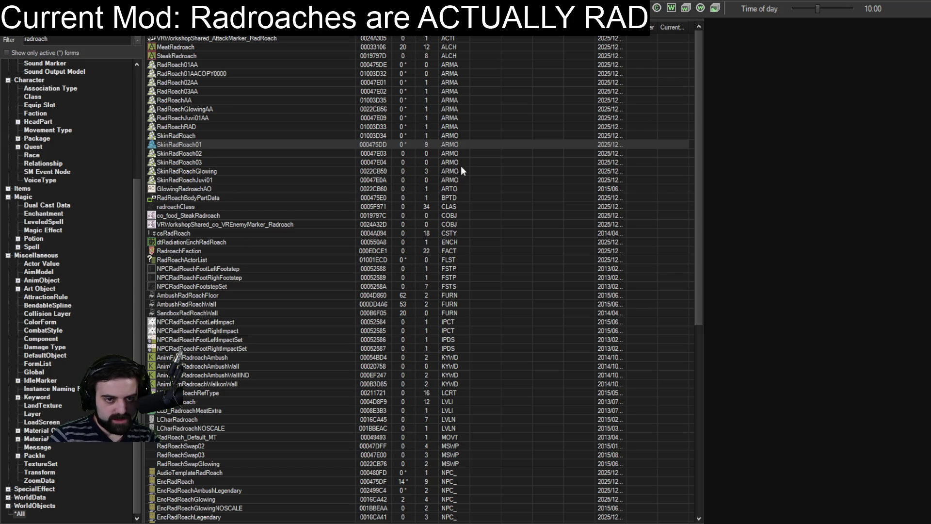
pyautogui.scroll(-12, 451, 358)
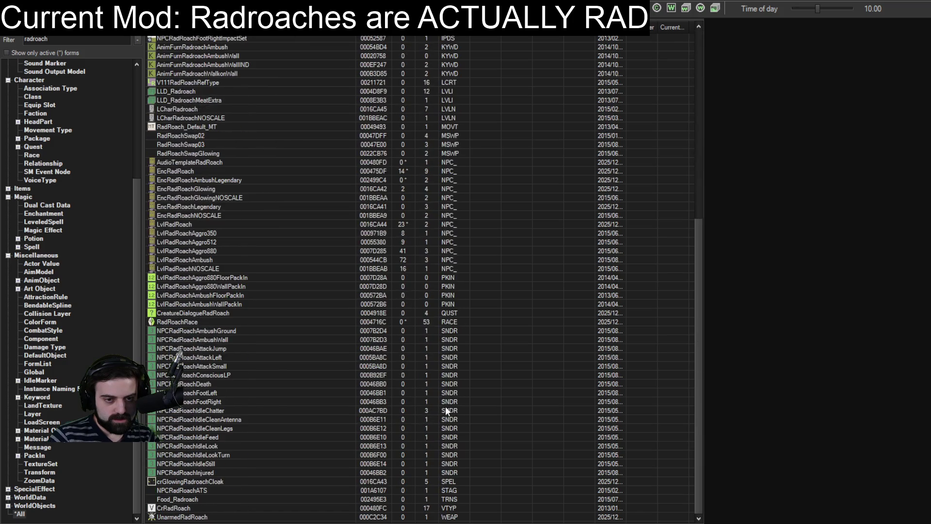
pyautogui.doubleClick(176, 322)
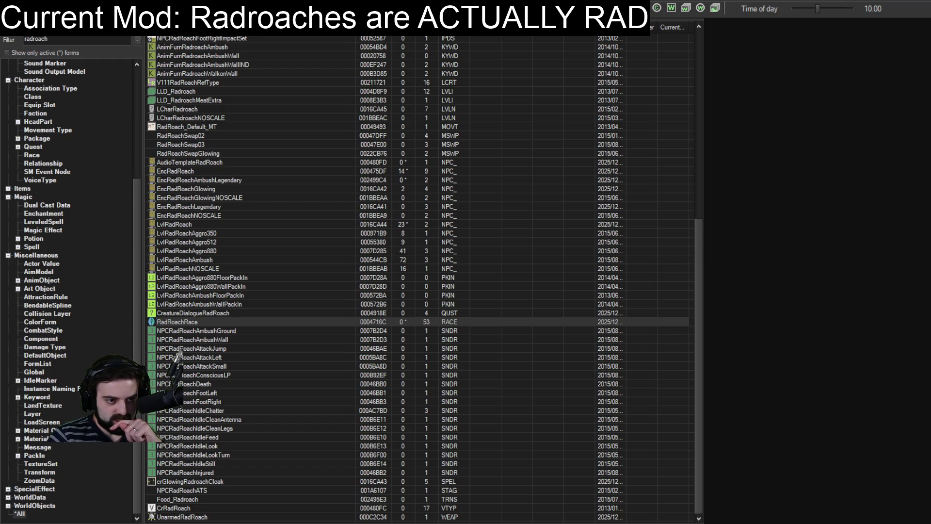
pyautogui.scroll(12, 229, 217)
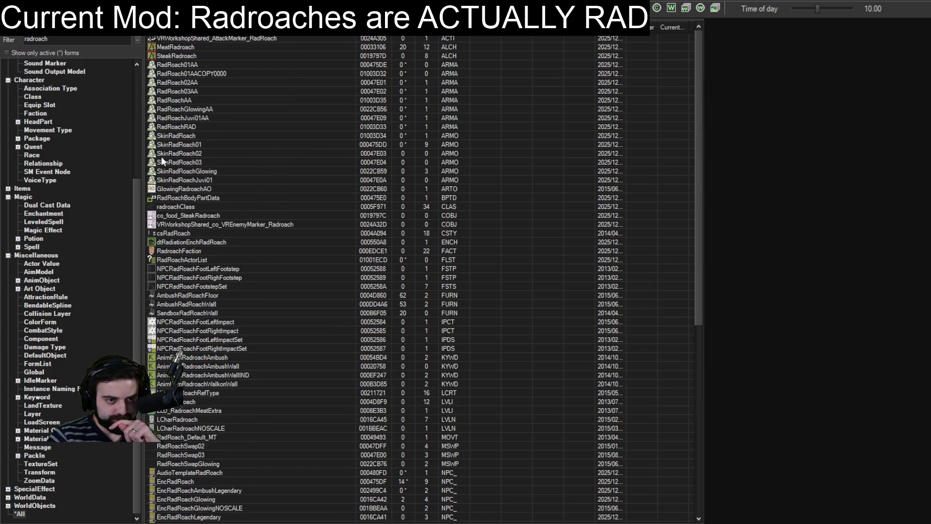
pyautogui.click(166, 136)
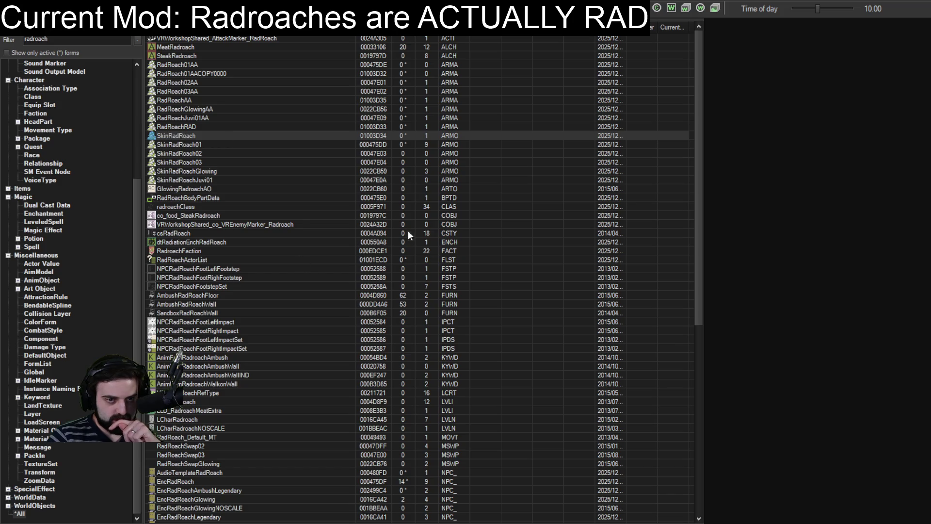
pyautogui.click(176, 99)
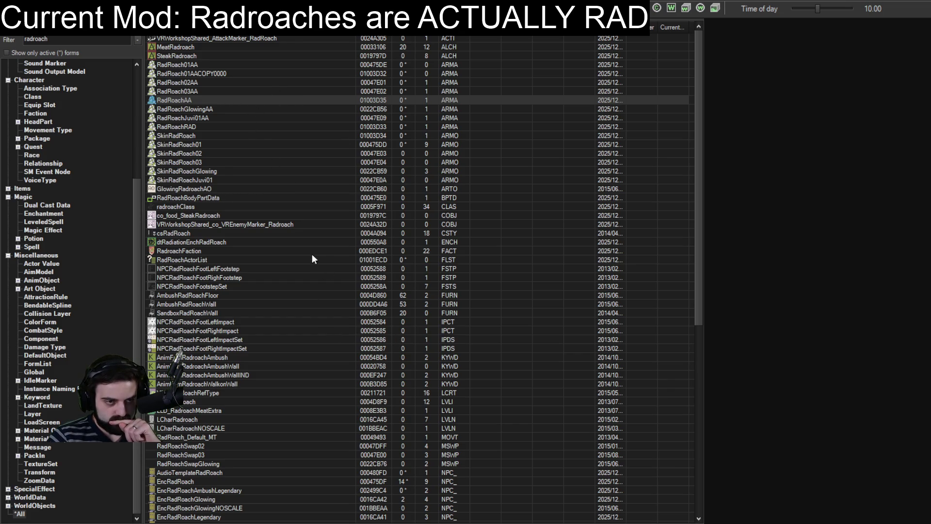
# Step: Open the EncRadRoach NPC record and cancel out of it without changes
pyautogui.doubleClick(169, 485)
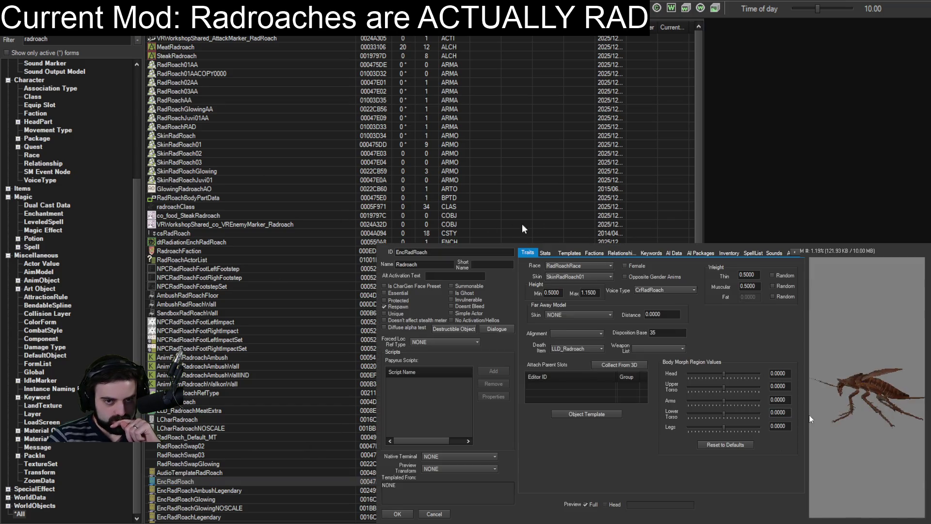
pyautogui.click(434, 513)
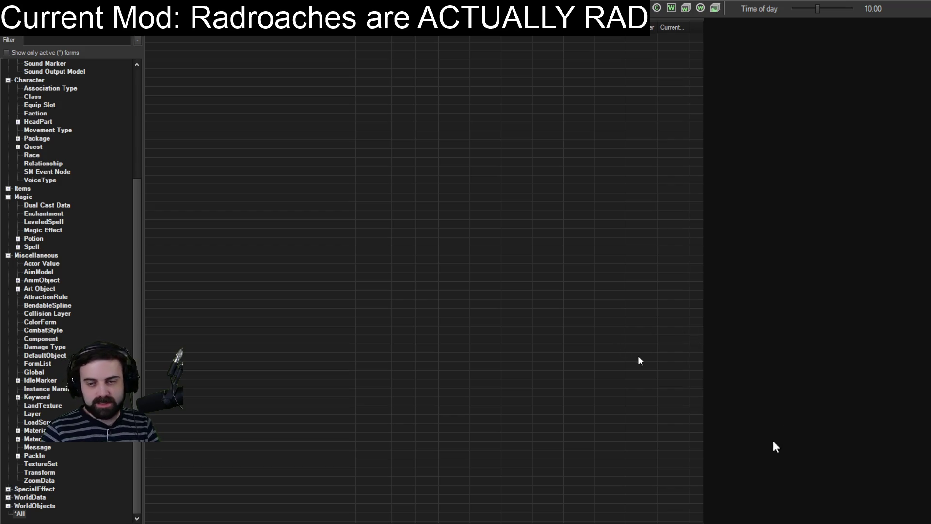
# Step: Filter the Actor list by 'radroach', then open and confirm the EncRadRoach record
pyautogui.scroll(6, 33, 94)
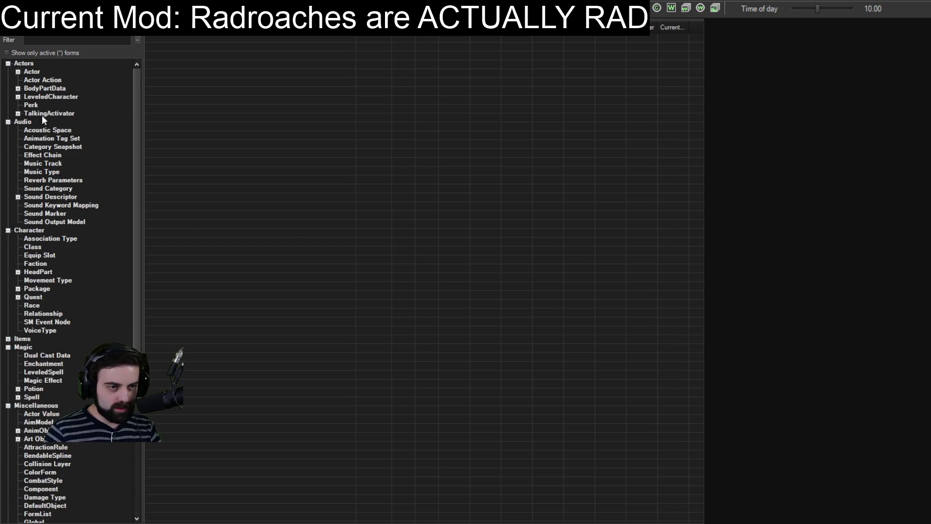
pyautogui.click(31, 71)
pyautogui.click(30, 40)
pyautogui.write('radroach')
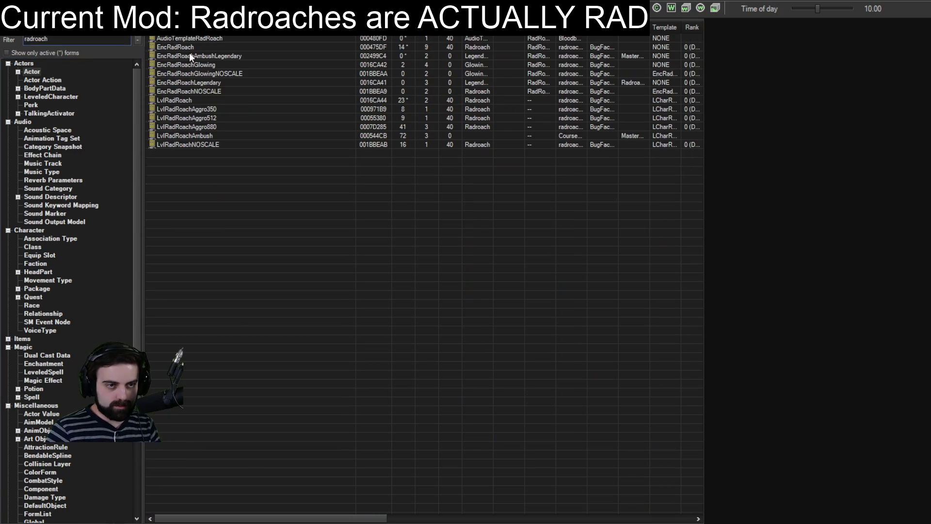
pyautogui.click(188, 46)
pyautogui.press('Return')
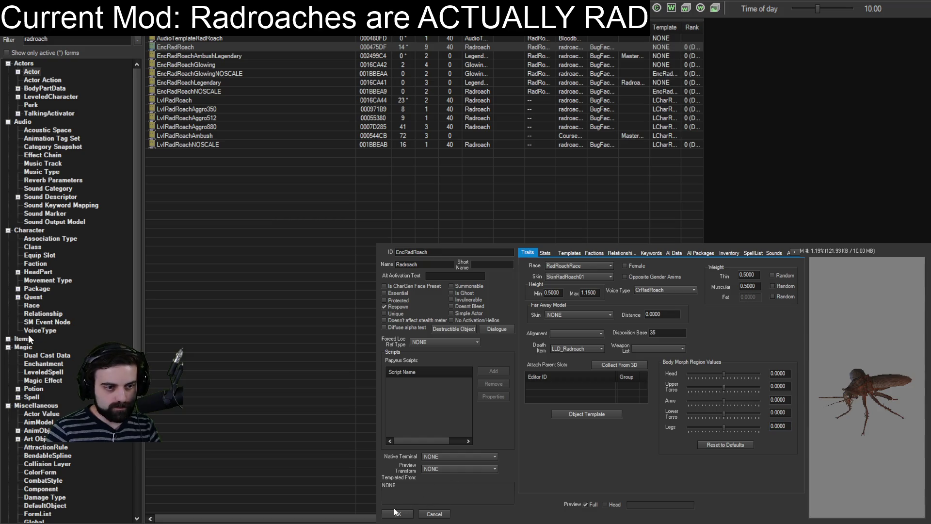
pyautogui.press('Return')
# Step: Switch to the Race category and open the RadRoachRace record
pyautogui.click(32, 305)
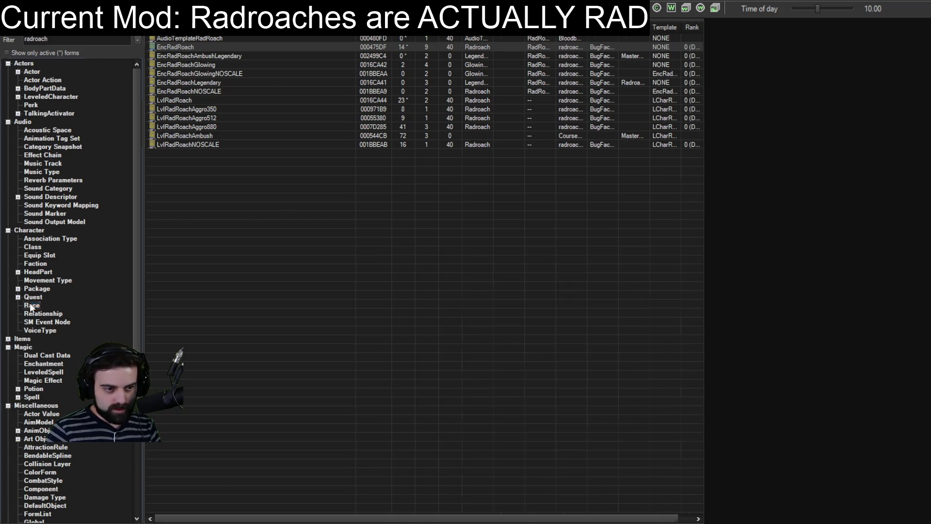
pyautogui.click(172, 38)
pyautogui.doubleClick(172, 39)
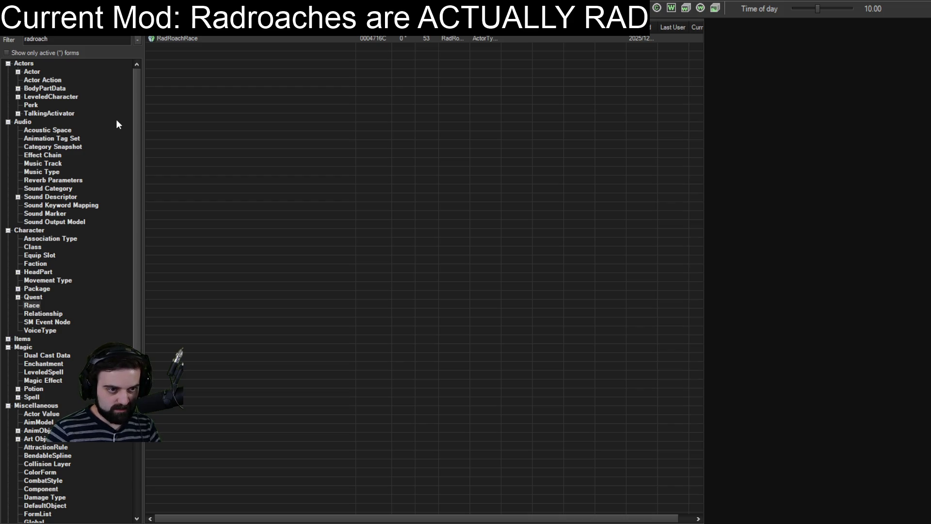
pyautogui.doubleClick(190, 39)
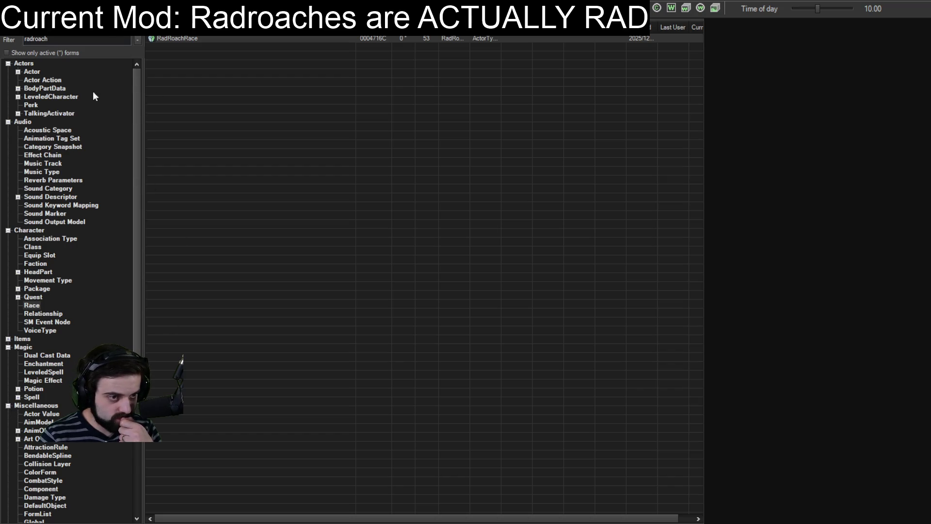
# Step: Scroll the Object Window category tree down toward the *All entry
pyautogui.scroll(-6, 73, 339)
# Step: Show radroach records from all categories and select the SkinRadRoach armor record
pyautogui.click(19, 513)
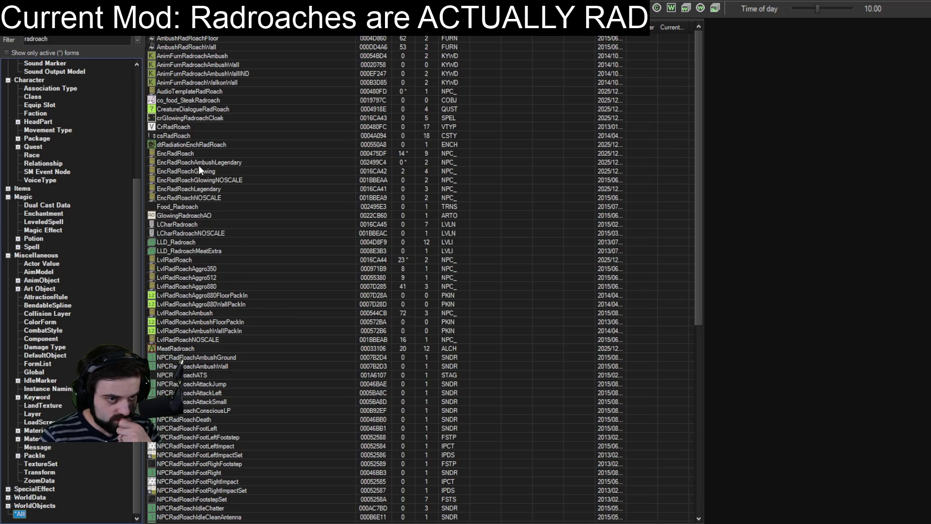
pyautogui.scroll(-12, 184, 256)
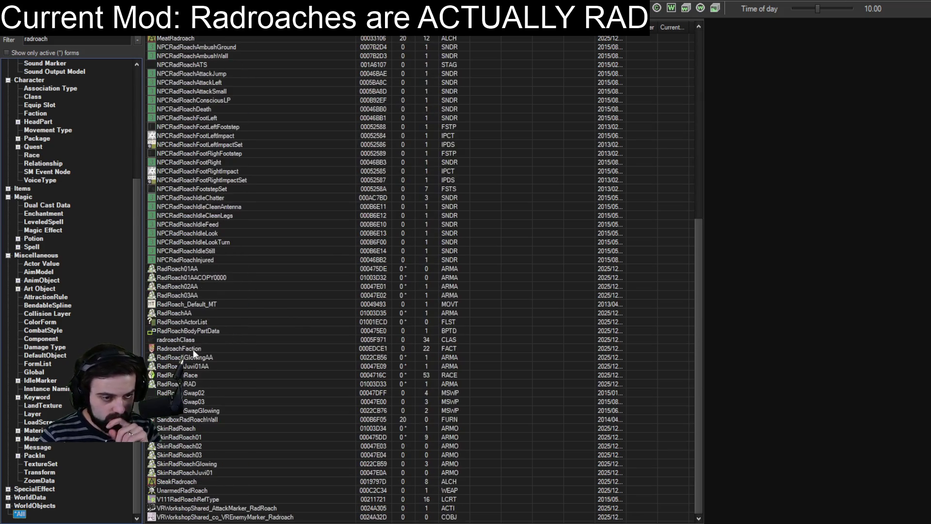
pyautogui.click(176, 428)
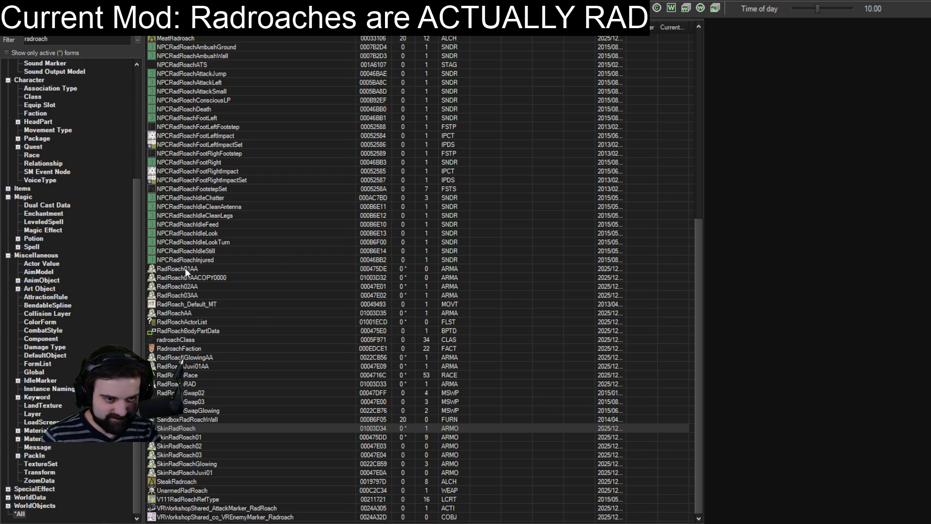
pyautogui.doubleClick(177, 314)
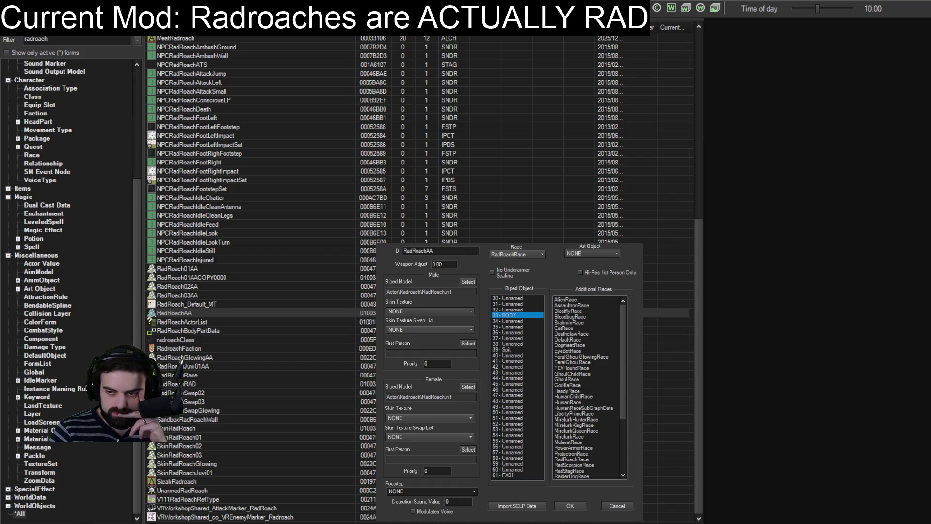
pyautogui.scroll(-10, 588, 388)
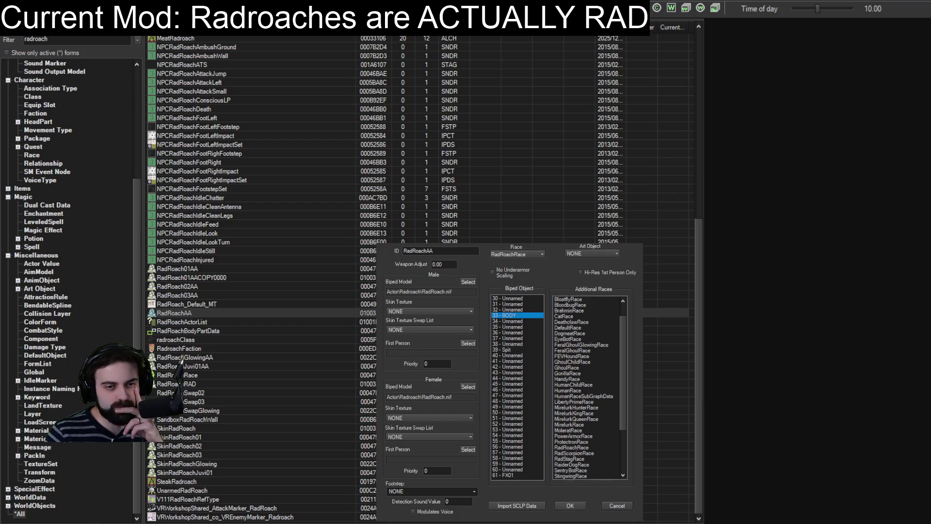
pyautogui.scroll(10, 588, 388)
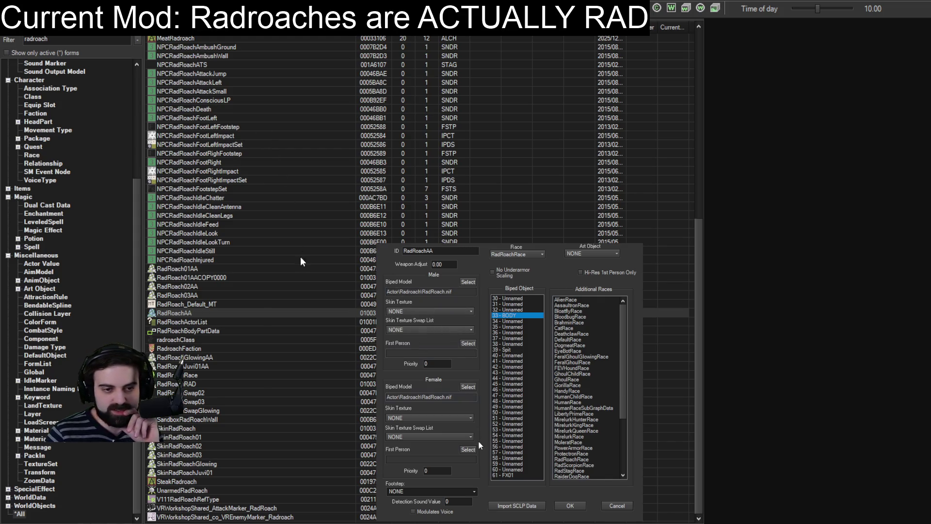
pyautogui.click(616, 505)
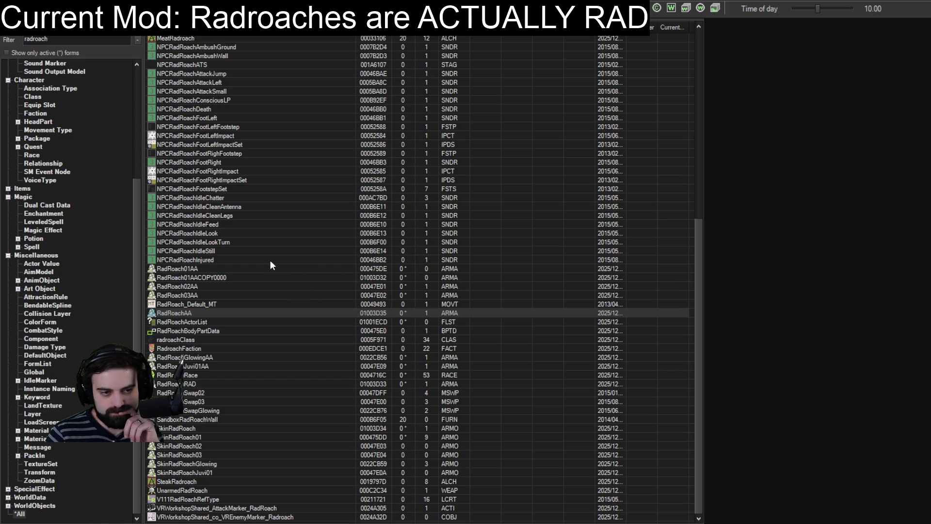
pyautogui.click(191, 329)
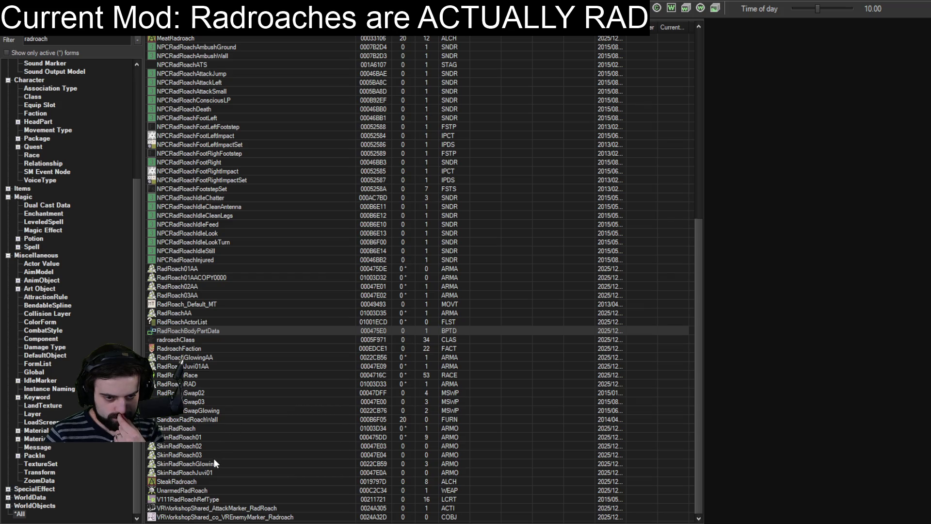
pyautogui.scroll(12, 214, 458)
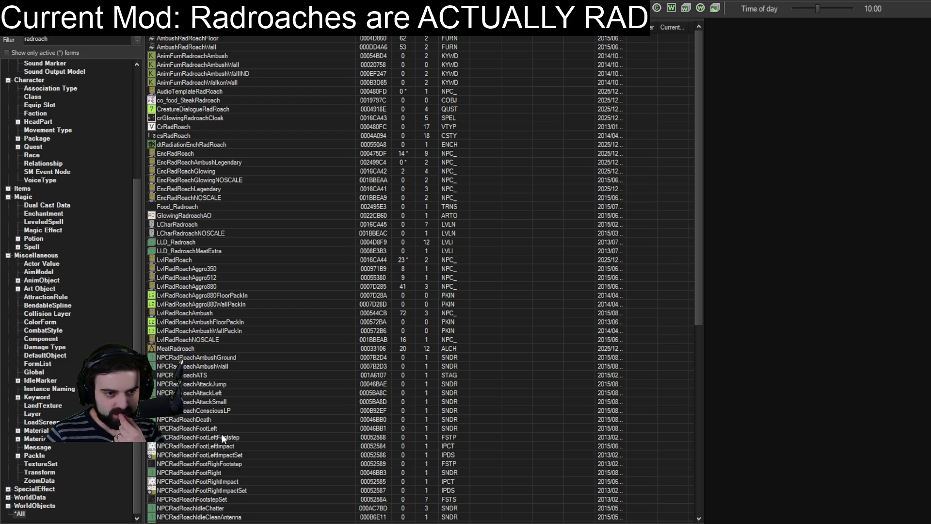
# Step: Open the EncRadRoach actor, push the Head morph to 1.0, then reset morphs to defaults
pyautogui.doubleClick(177, 224)
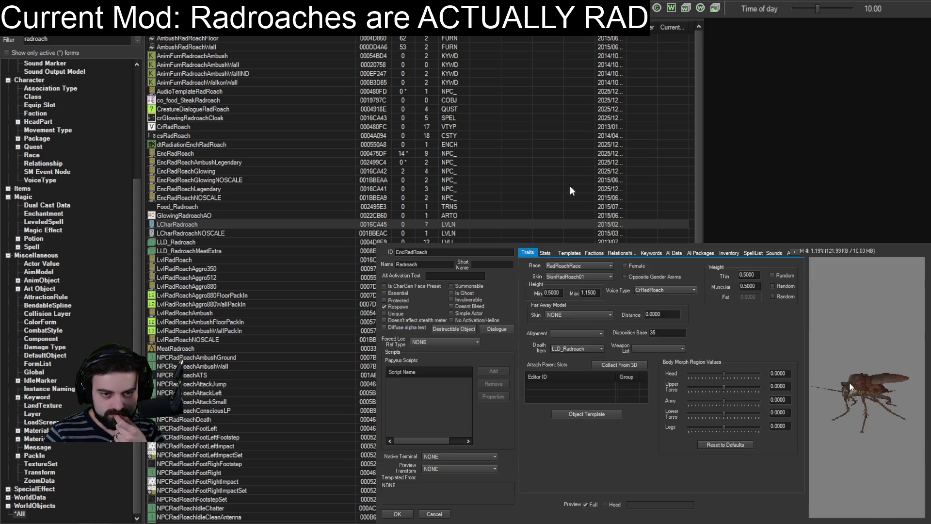
pyautogui.moveTo(725, 378); pyautogui.dragTo(783, 373)
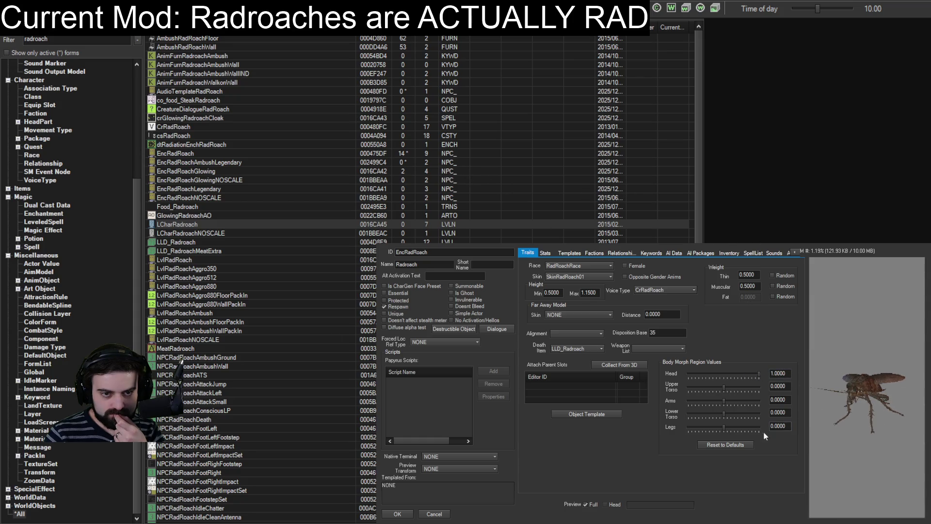
pyautogui.click(735, 445)
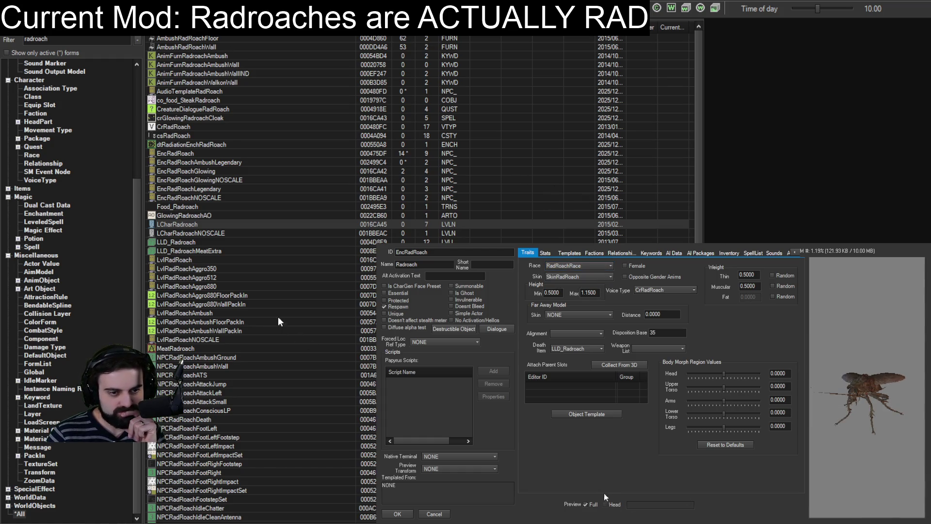
# Step: Preview the full radroach model from the side and switch its skin to SkinStingwing
pyautogui.click(586, 504)
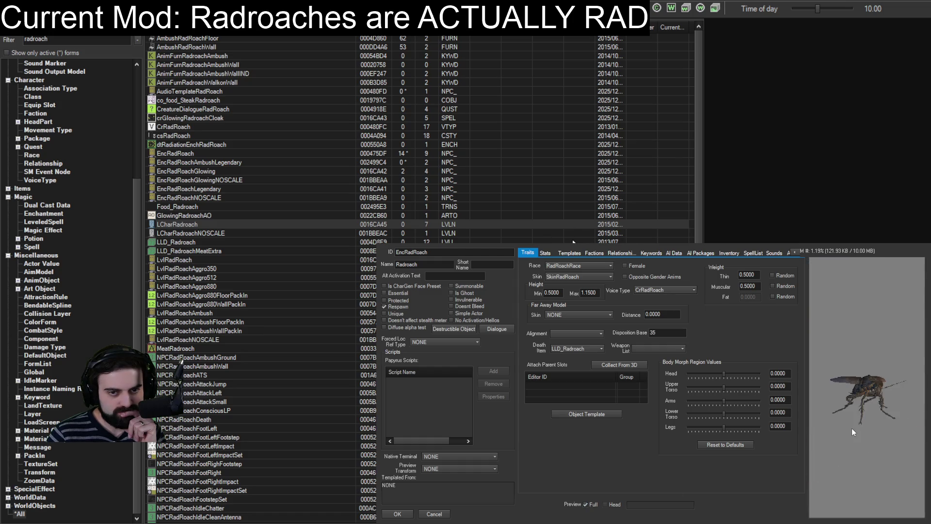
pyautogui.moveTo(860, 426)
pyautogui.mouseDown()
pyautogui.moveTo(883, 426)
pyautogui.moveTo(837, 428)
pyautogui.moveTo(848, 438)
pyautogui.moveTo(915, 427)
pyautogui.moveTo(860, 423)
pyautogui.moveTo(912, 415)
pyautogui.moveTo(872, 395)
pyautogui.moveTo(811, 396)
pyautogui.moveTo(878, 396)
pyautogui.mouseUp()
pyautogui.scroll(-3, 872, 423)
pyautogui.scroll(3, 883, 414)
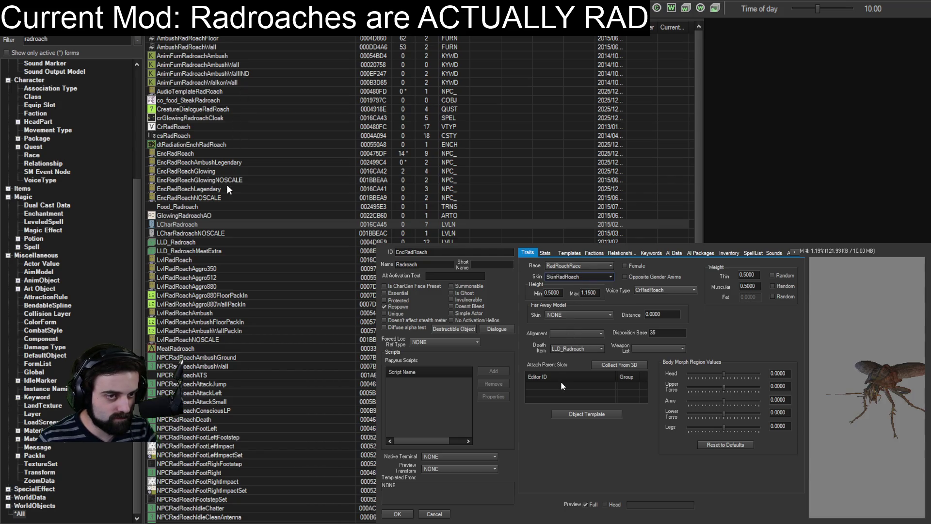
pyautogui.press('Down')
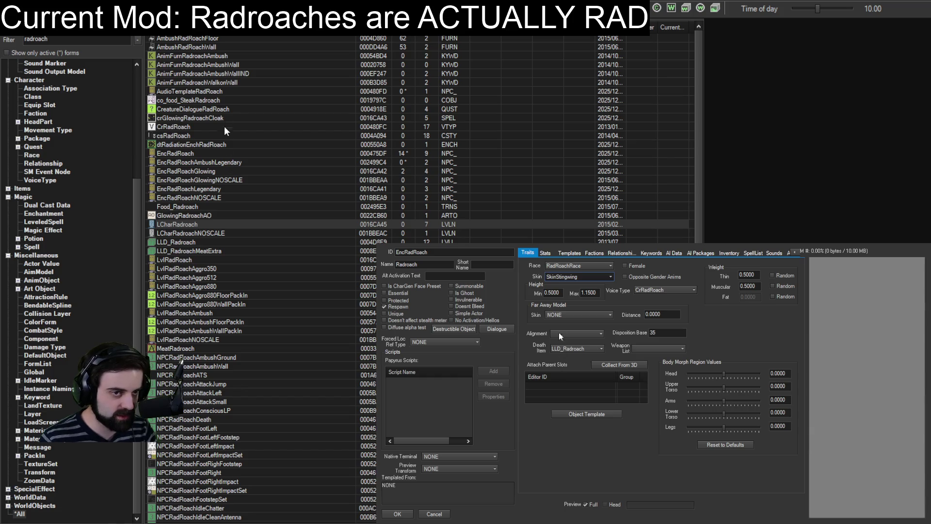
pyautogui.scroll(1, 236, 74)
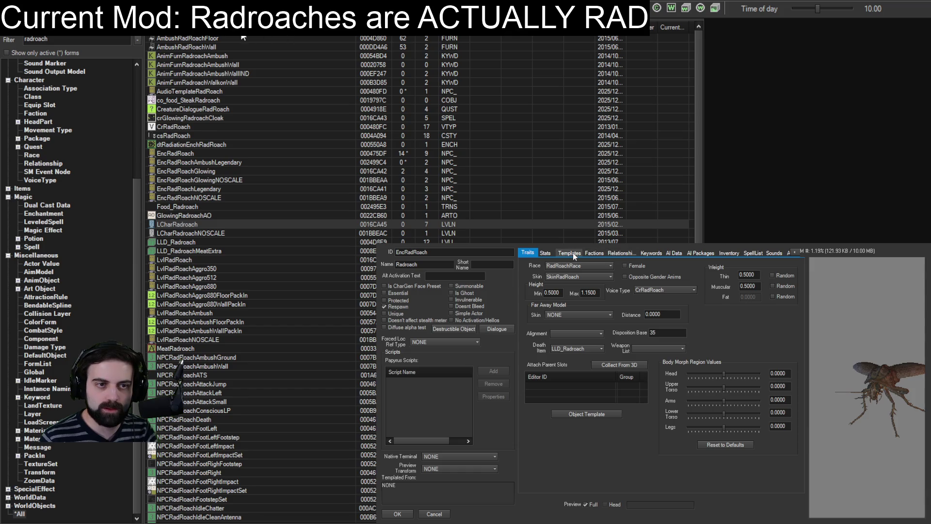
# Step: Review the Animation, AI Data, Keywords, Relationships and Factions tabs, then close EncRadRoach with OK
pyautogui.click(799, 252)
pyautogui.click(799, 251)
pyautogui.click(800, 252)
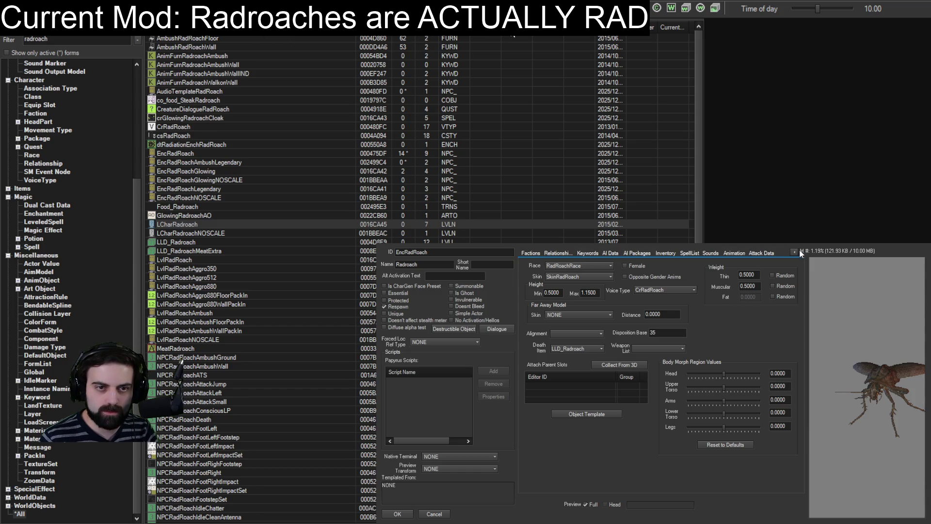
pyautogui.click(734, 253)
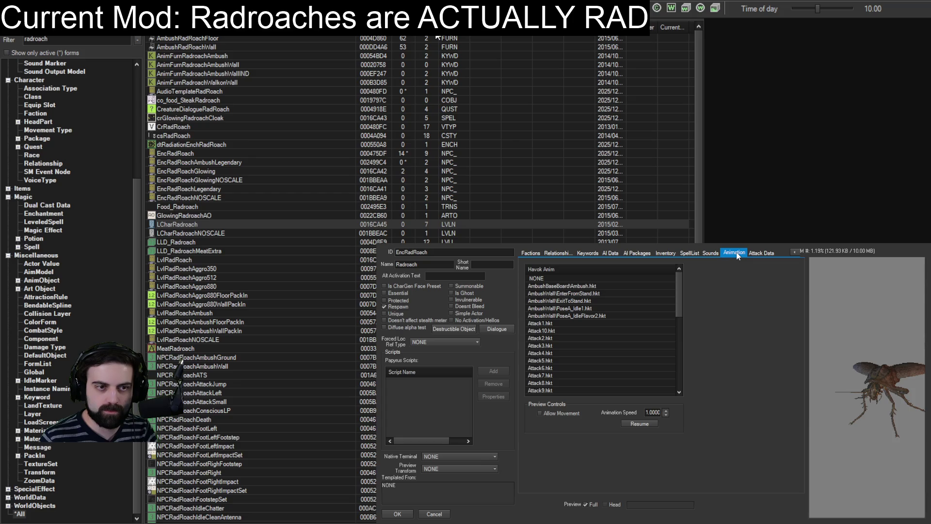
pyautogui.click(610, 254)
pyautogui.click(588, 253)
pyautogui.click(558, 252)
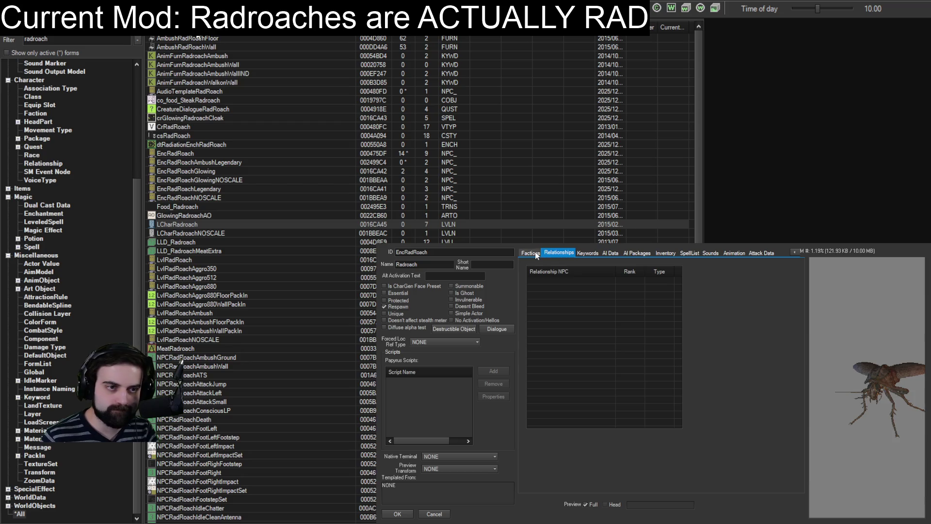
pyautogui.click(534, 254)
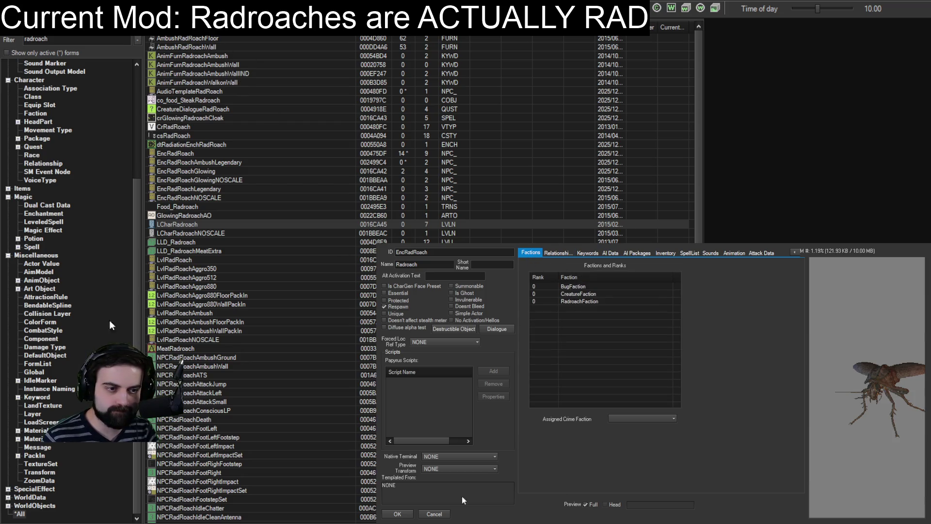
pyautogui.click(398, 513)
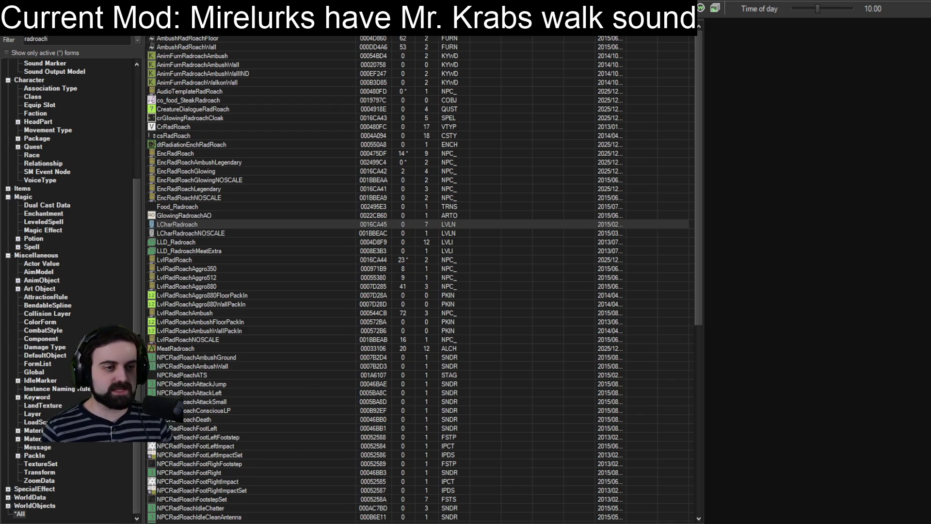
# Step: Replace the Object Window filter text with 'mirelurk'
pyautogui.doubleClick(59, 39)
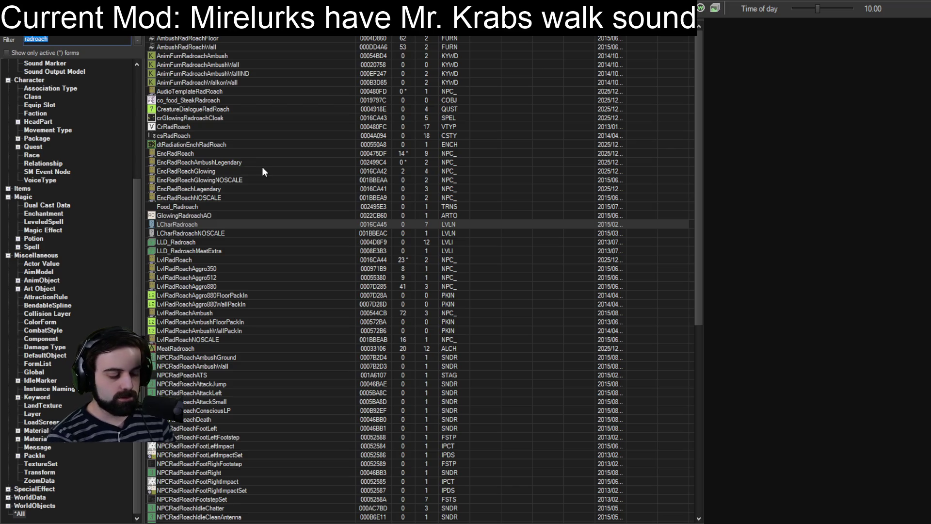
pyautogui.write('mirelurk')
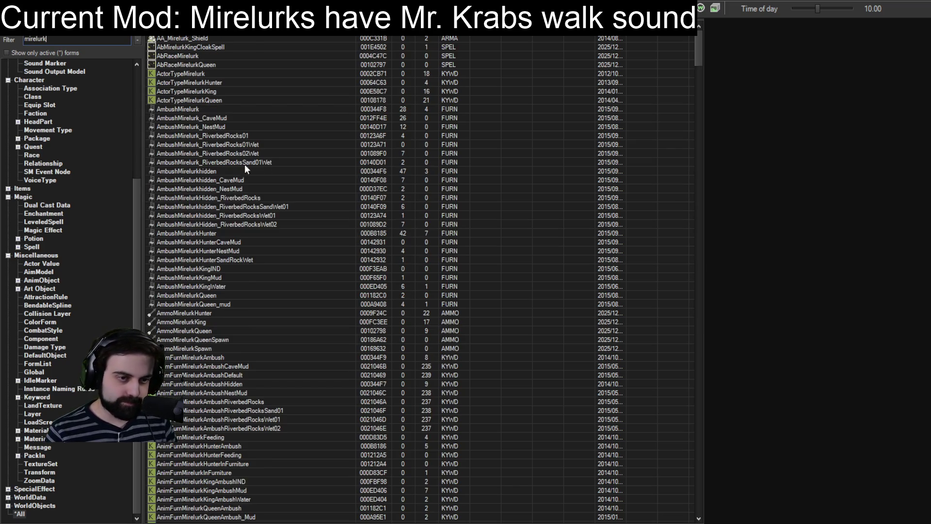
pyautogui.scroll(-9, 234, 313)
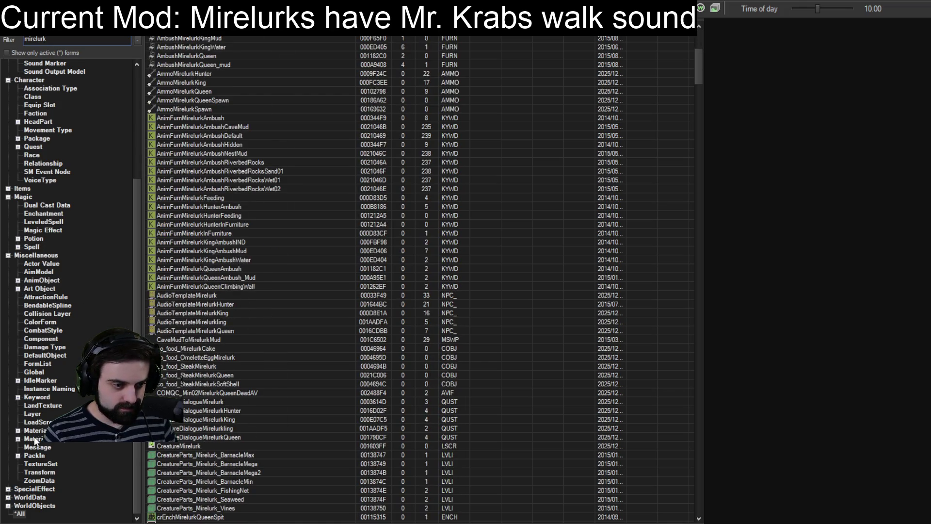
pyautogui.scroll(6, 21, 136)
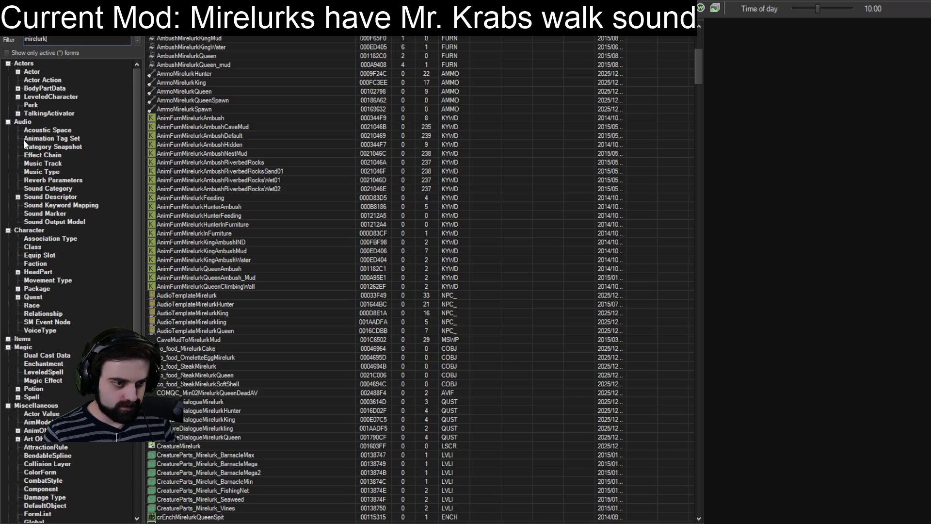
# Step: Open the MirelurkRace record under Race, then list the Mirelurk Actor records
pyautogui.click(32, 305)
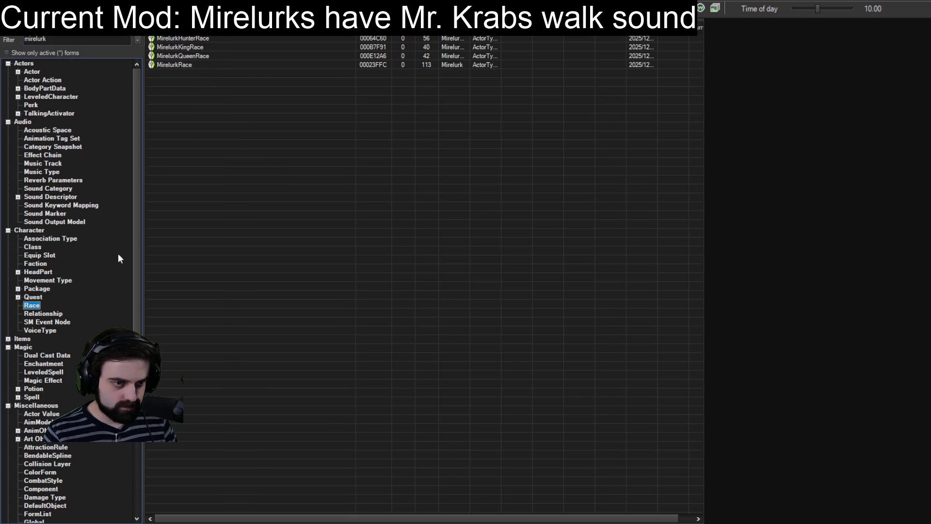
pyautogui.doubleClick(177, 65)
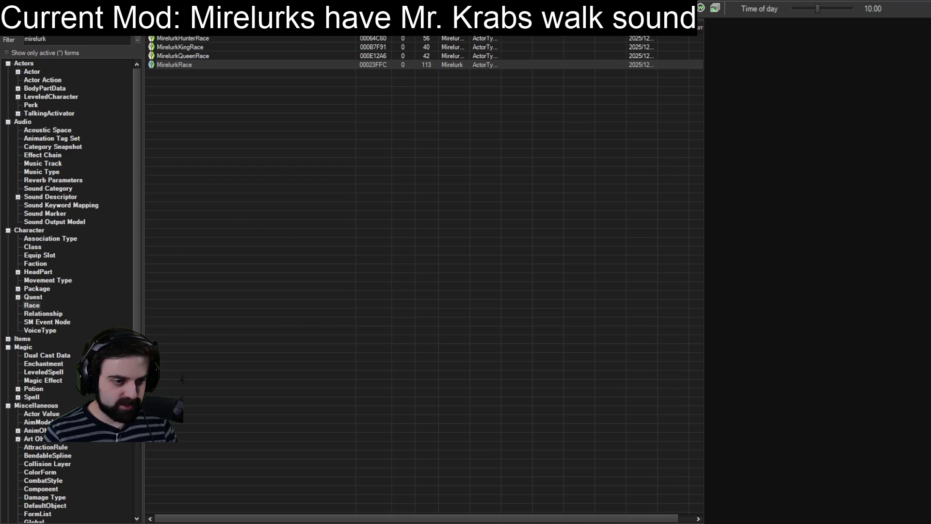
pyautogui.click(32, 71)
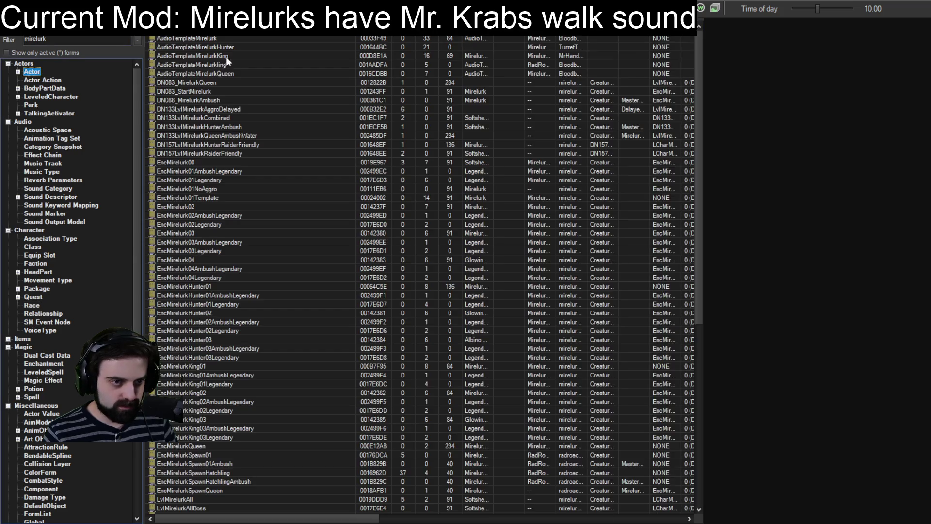
# Step: Check EncMirelurk00 and EncMirelurk01Template sound settings, then open the AudioTemplateMirelurk actor record
pyautogui.doubleClick(182, 163)
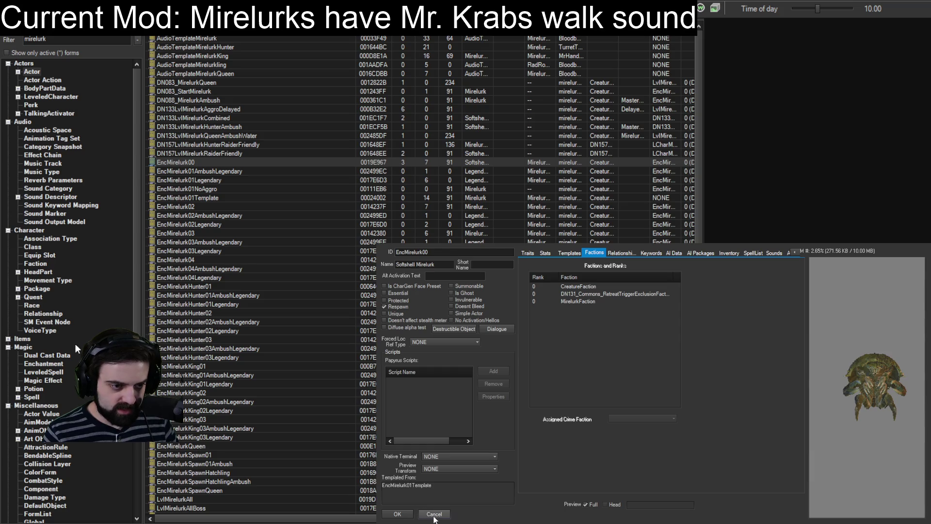
pyautogui.click(434, 513)
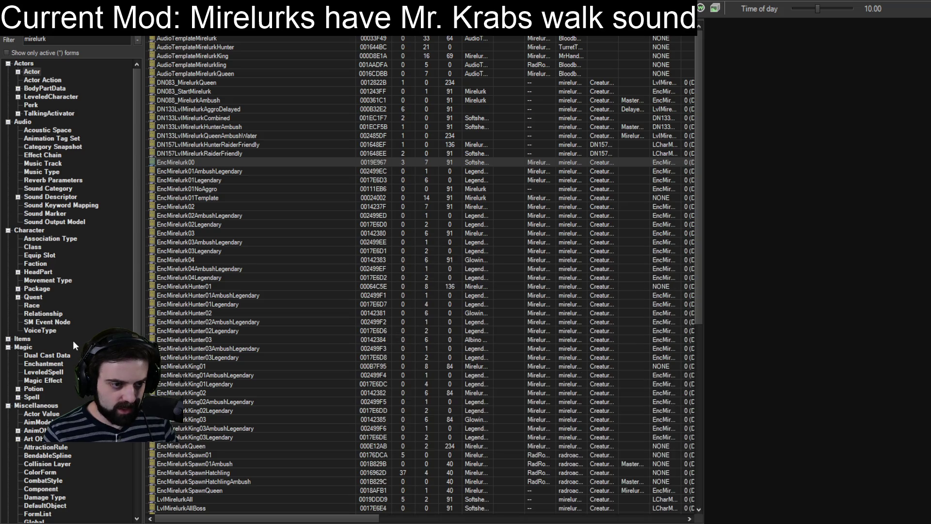
pyautogui.click(203, 197)
pyautogui.doubleClick(202, 197)
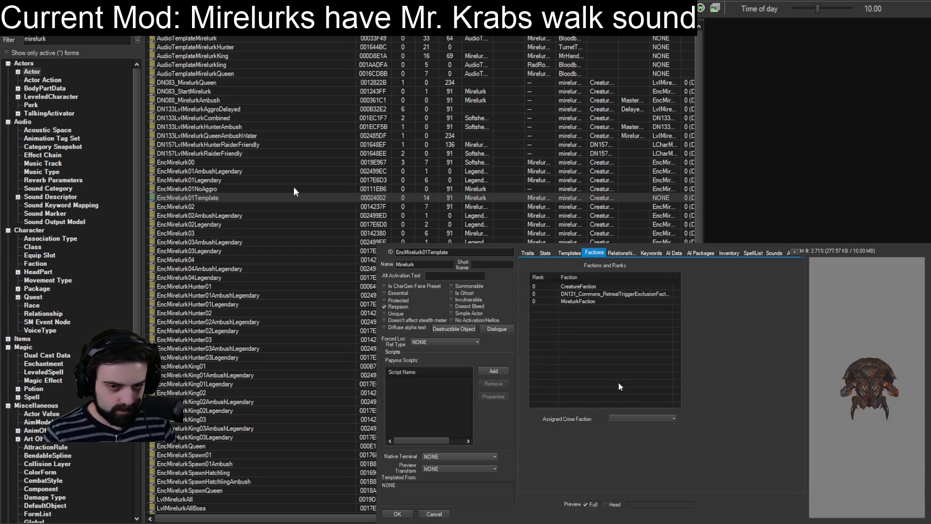
pyautogui.click(774, 253)
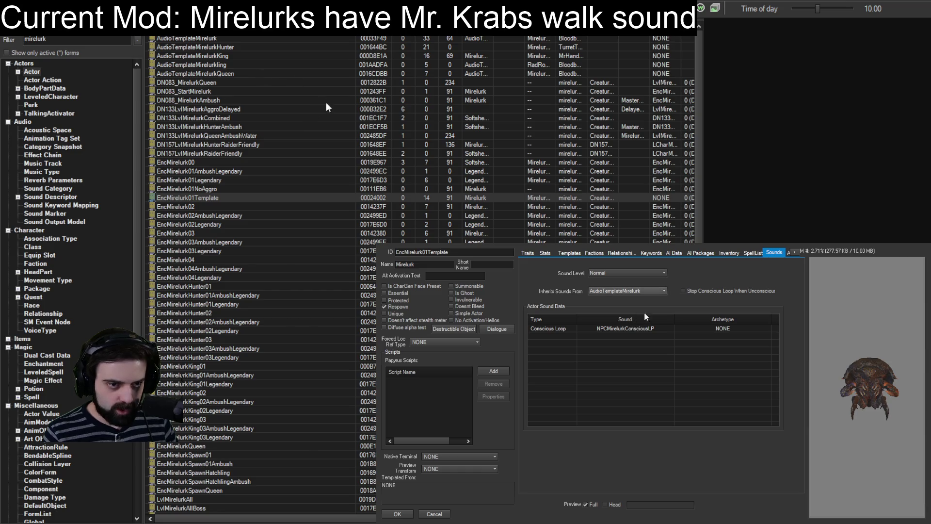
pyautogui.press('Escape')
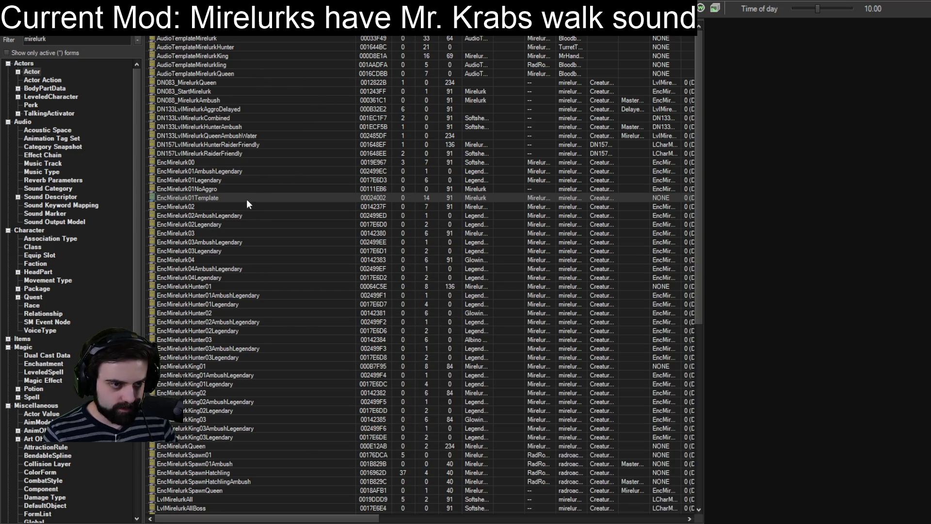
pyautogui.doubleClick(202, 37)
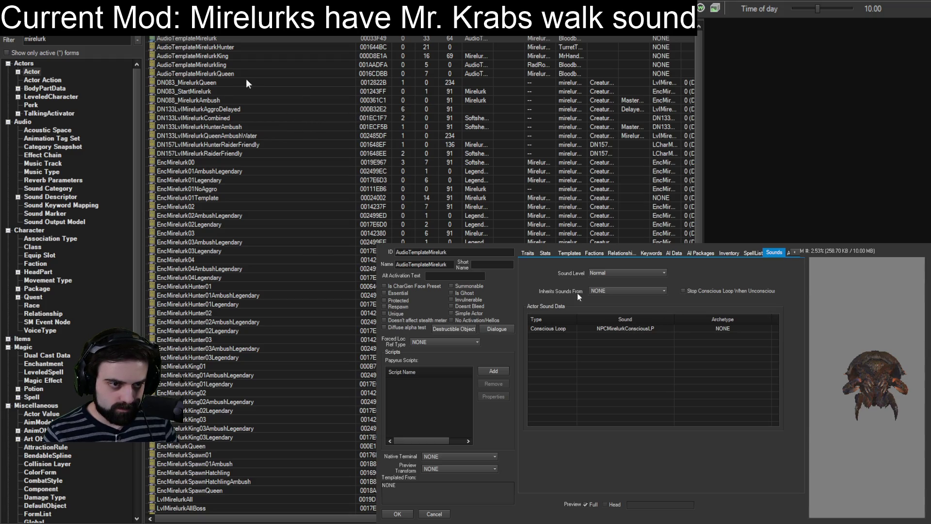
pyautogui.click(532, 253)
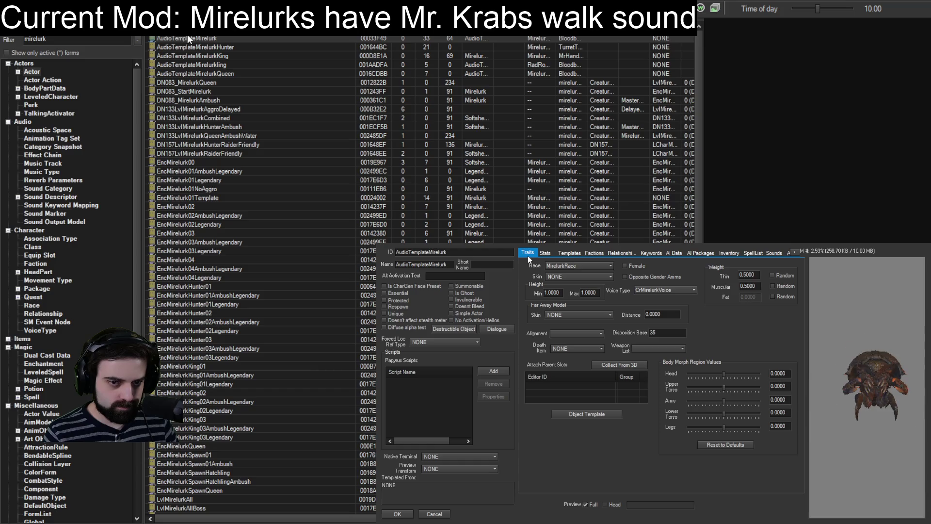
pyautogui.click(774, 252)
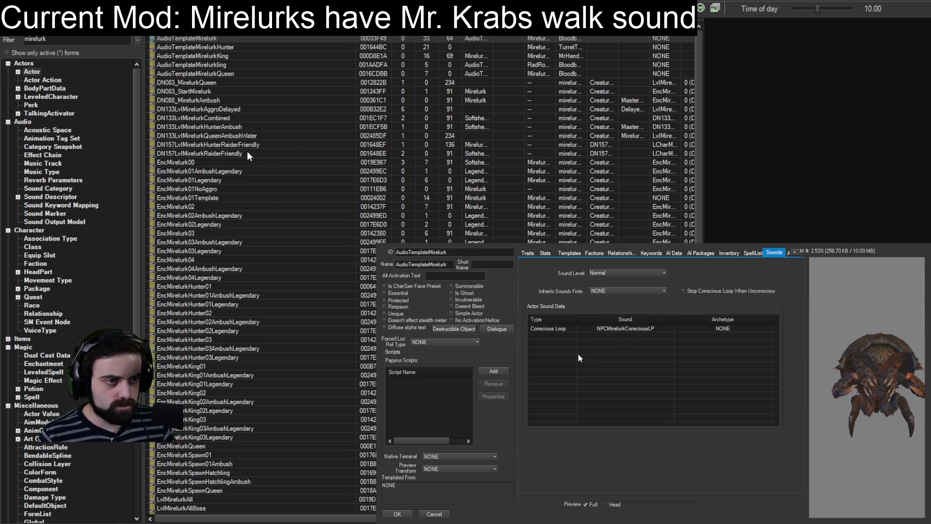
pyautogui.click(434, 514)
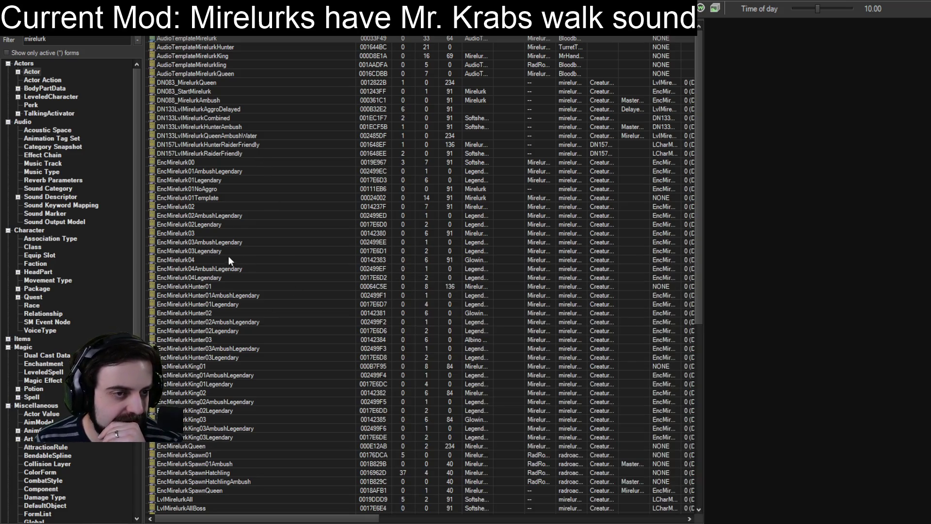
# Step: Switch the Mirelurk-filtered Object Window from actors to *All record types
pyautogui.scroll(-7, 233, 210)
pyautogui.scroll(-4, 217, 190)
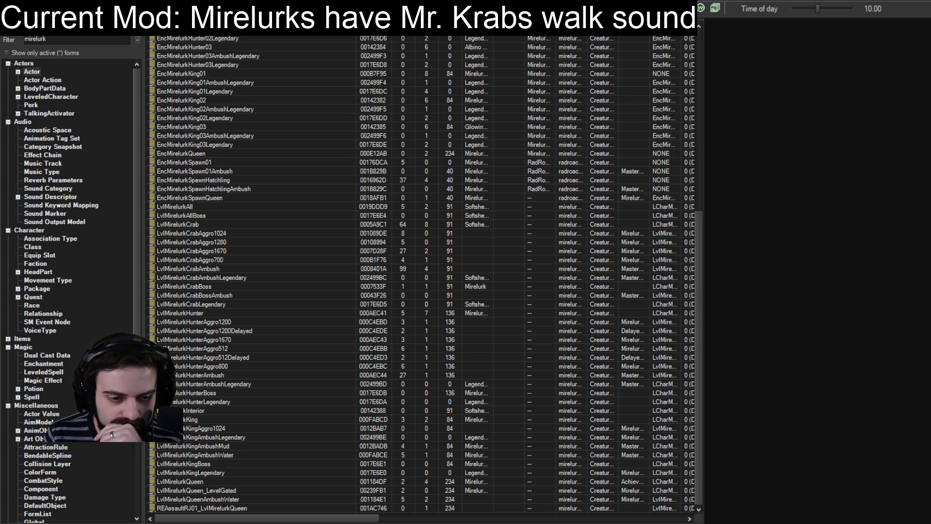
pyautogui.moveTo(326, 520)
pyautogui.mouseDown()
pyautogui.moveTo(412, 519)
pyautogui.moveTo(473, 499)
pyautogui.moveTo(531, 496)
pyautogui.moveTo(150, 484)
pyautogui.mouseUp()
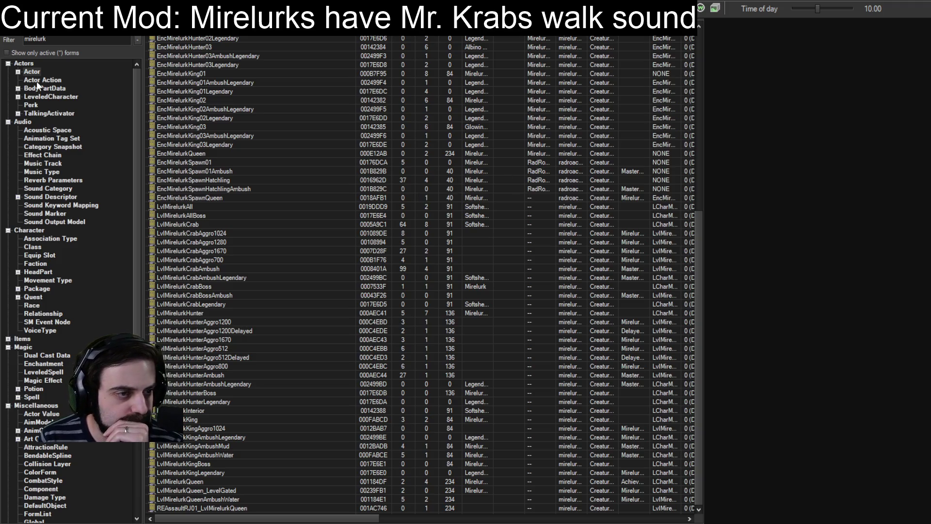
pyautogui.scroll(-6, 24, 515)
pyautogui.click(21, 514)
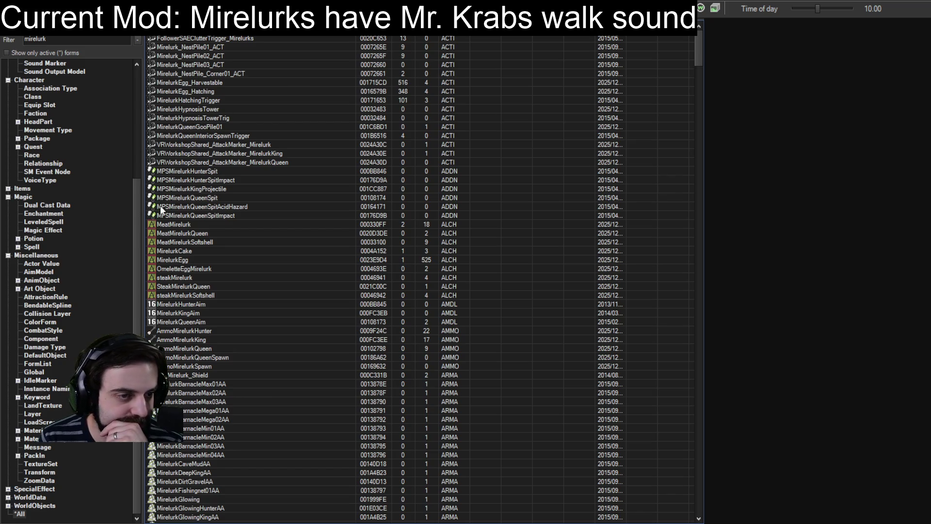
# Step: Browse the filtered Mirelurk forms and open the Sound Marker category
pyautogui.scroll(-20, 465, 252)
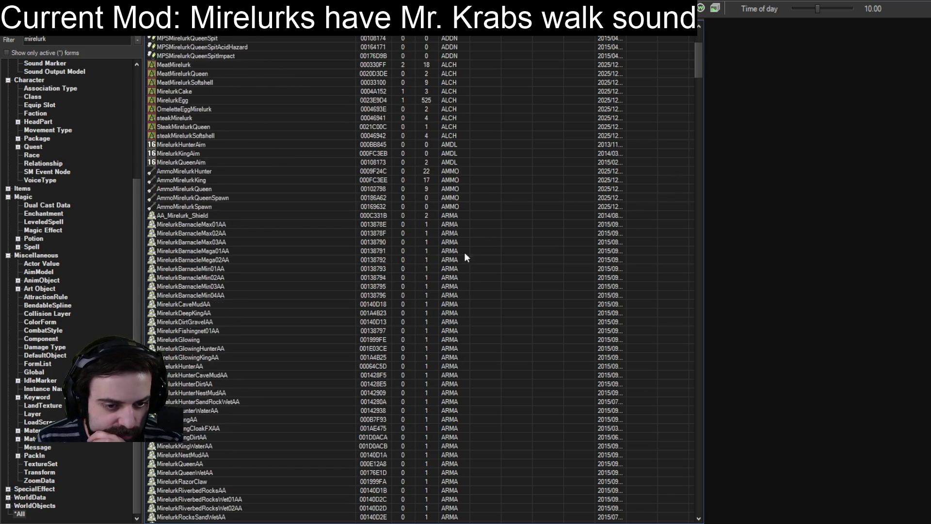
pyautogui.scroll(-8, 463, 232)
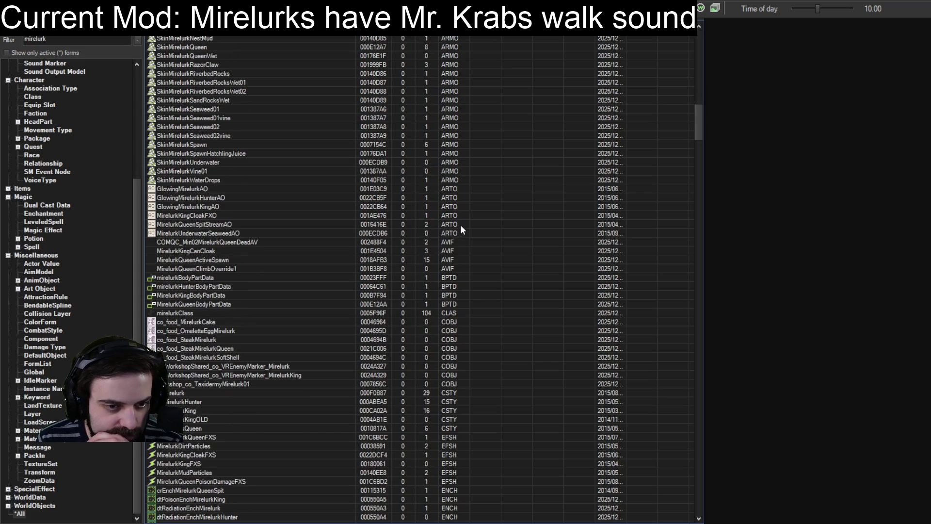
pyautogui.scroll(-17, 443, 251)
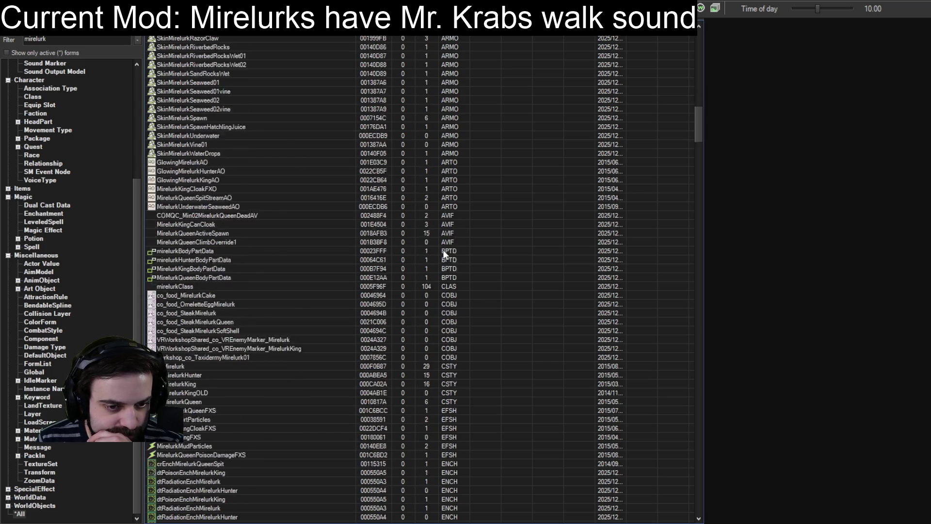
pyautogui.scroll(-20, 442, 262)
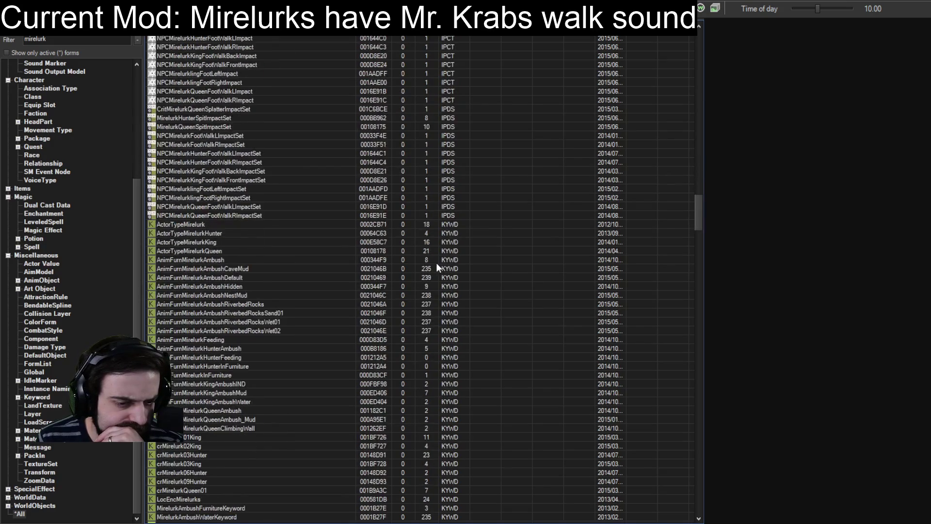
pyautogui.scroll(-20, 442, 272)
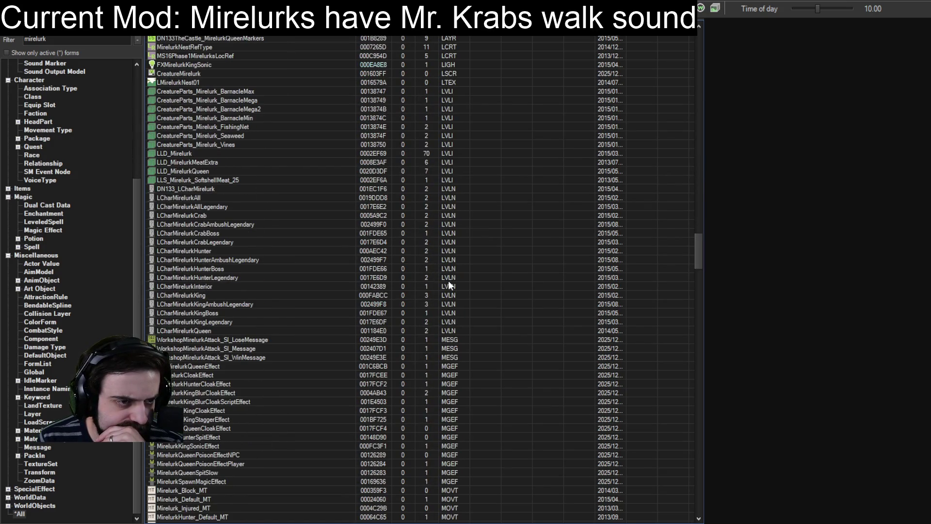
pyautogui.scroll(-1, 449, 275)
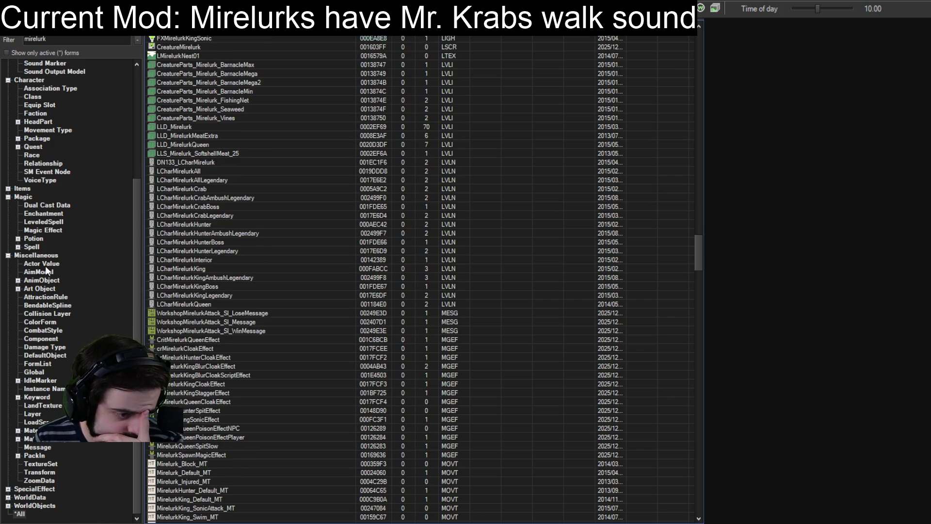
pyautogui.scroll(6, 45, 266)
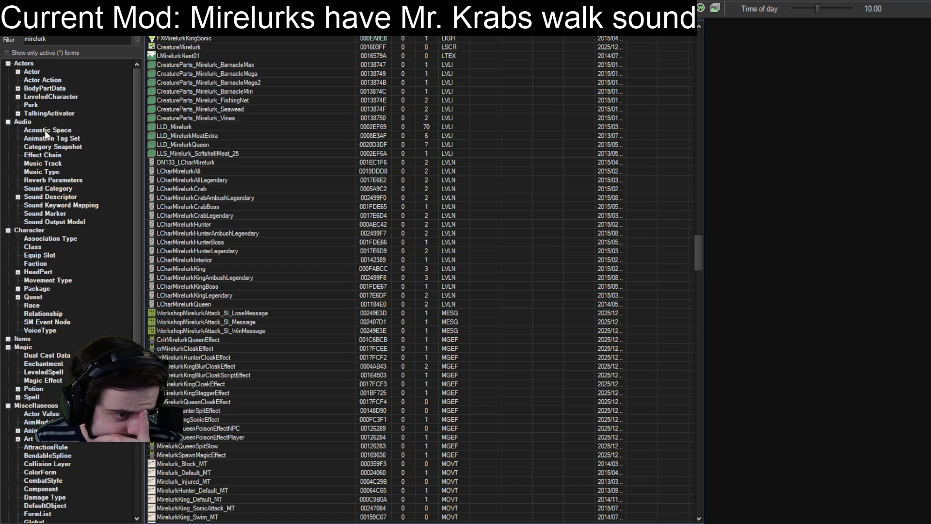
pyautogui.click(45, 214)
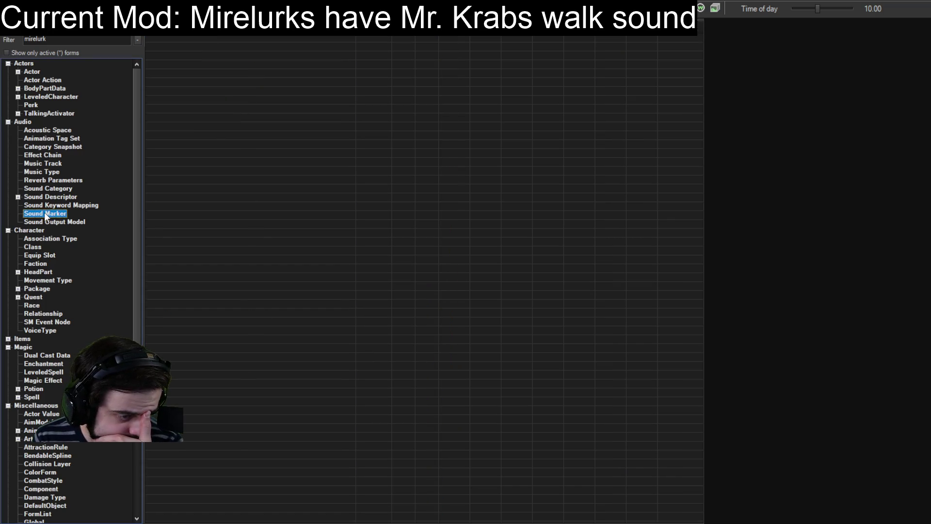
# Step: List Mirelurk forms under Audio > Sound Descriptor and open NPCMirelurkFootWalkL for editing
pyautogui.click(47, 197)
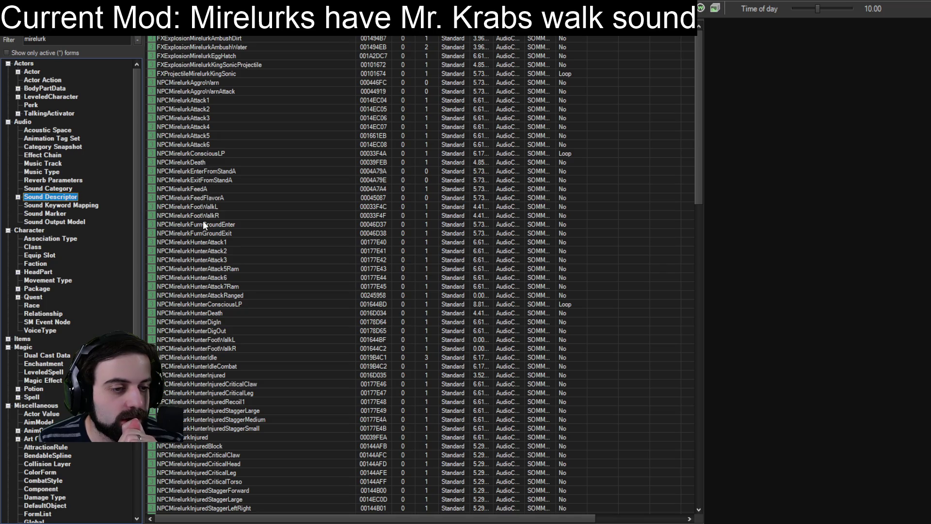
pyautogui.scroll(-8, 199, 261)
pyautogui.scroll(-20, 198, 263)
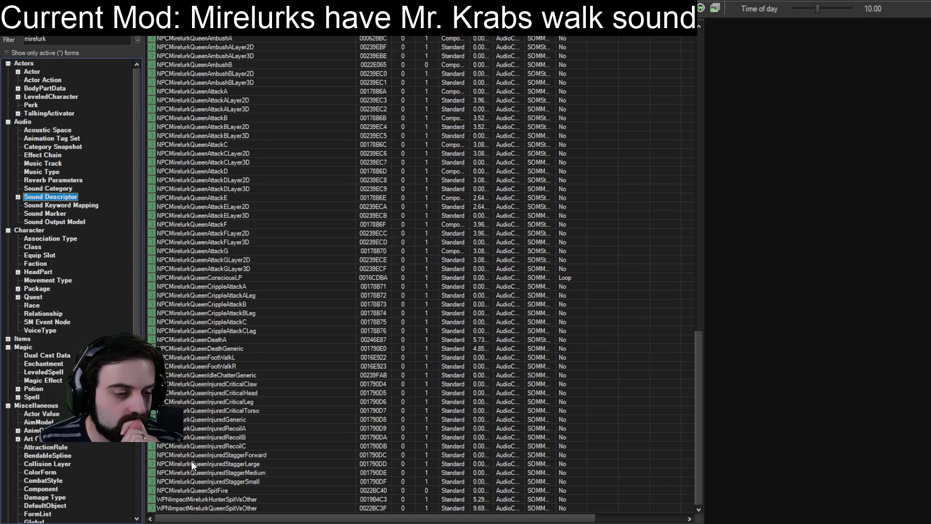
pyautogui.scroll(20, 194, 412)
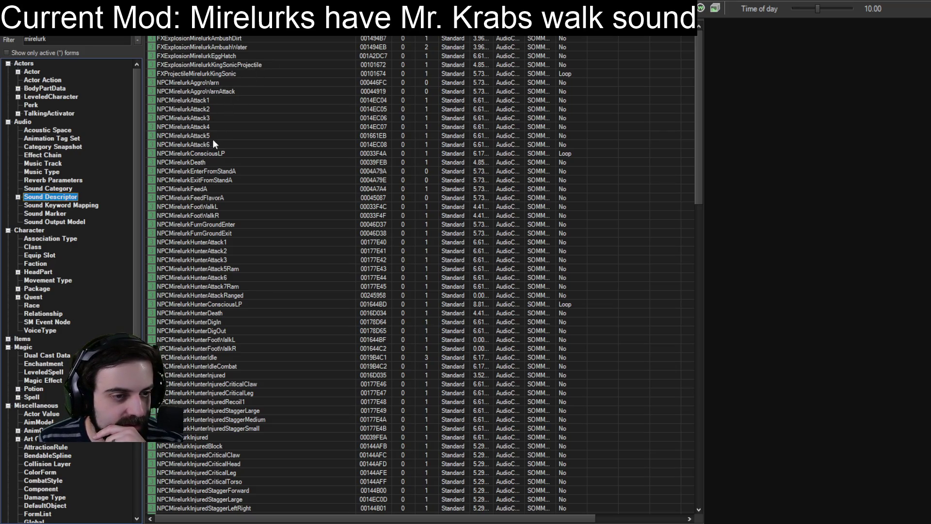
pyautogui.click(197, 208)
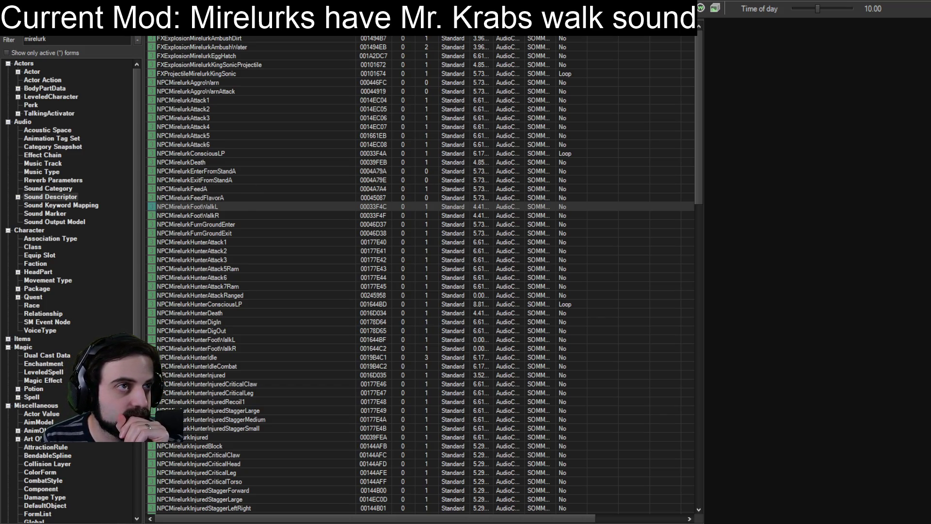
pyautogui.press('Return')
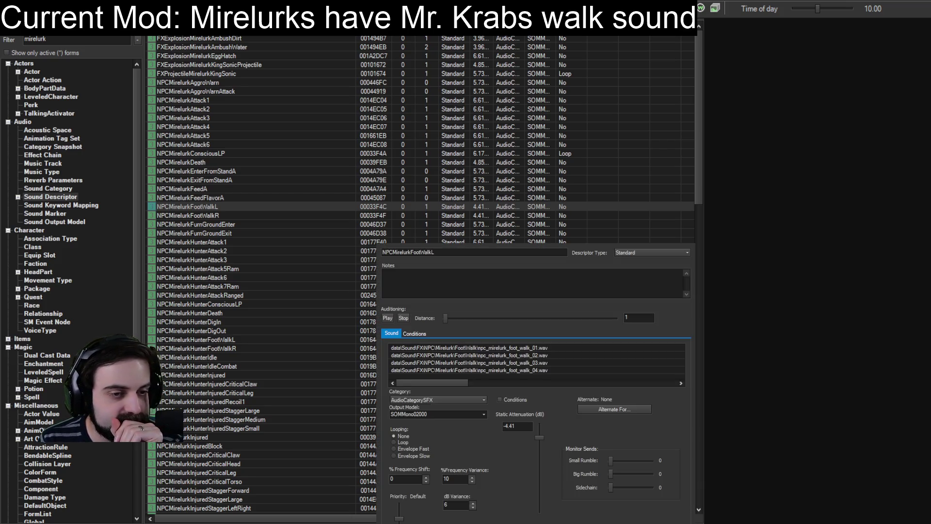
# Step: Audition NPCMirelurkFootWalkL's npc_mirelurk_foot_walk clips several times, then switch to Audacity
pyautogui.click(435, 349)
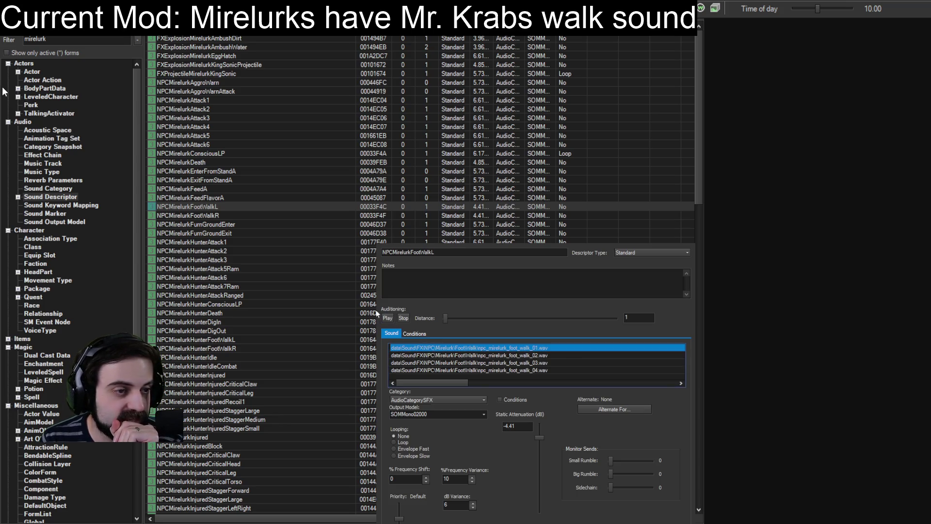
pyautogui.click(388, 318)
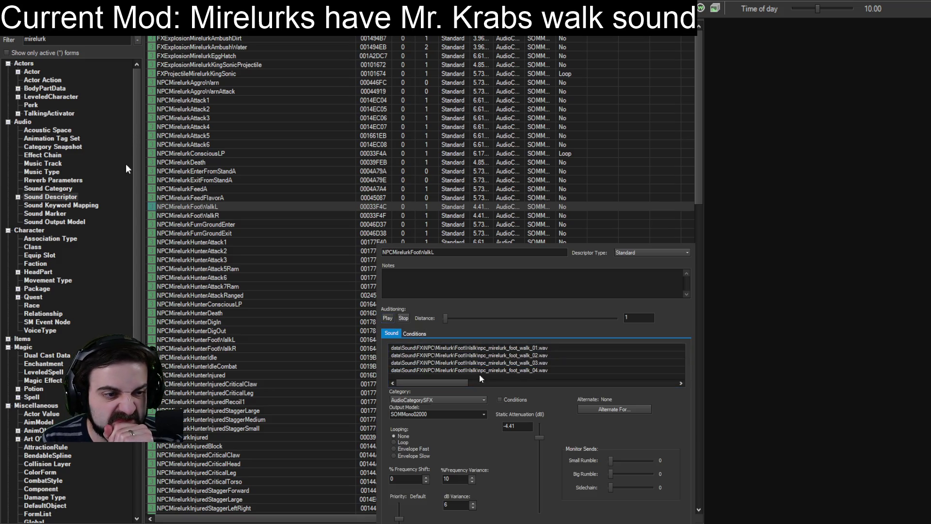
pyautogui.click(388, 318)
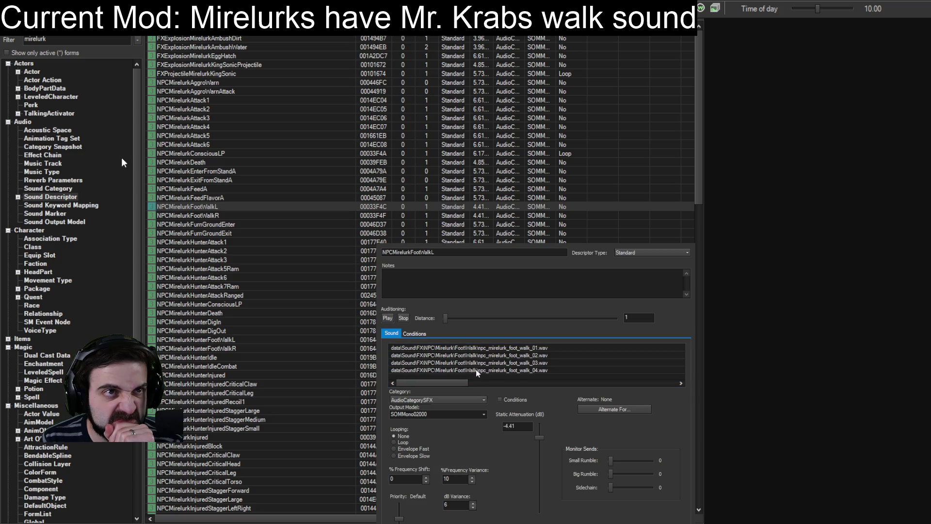
pyautogui.click(388, 318)
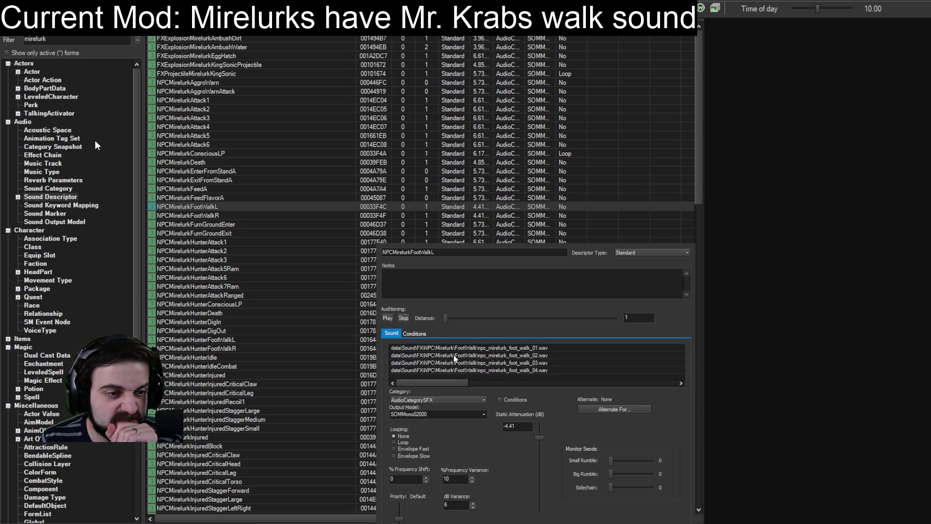
pyautogui.click(388, 318)
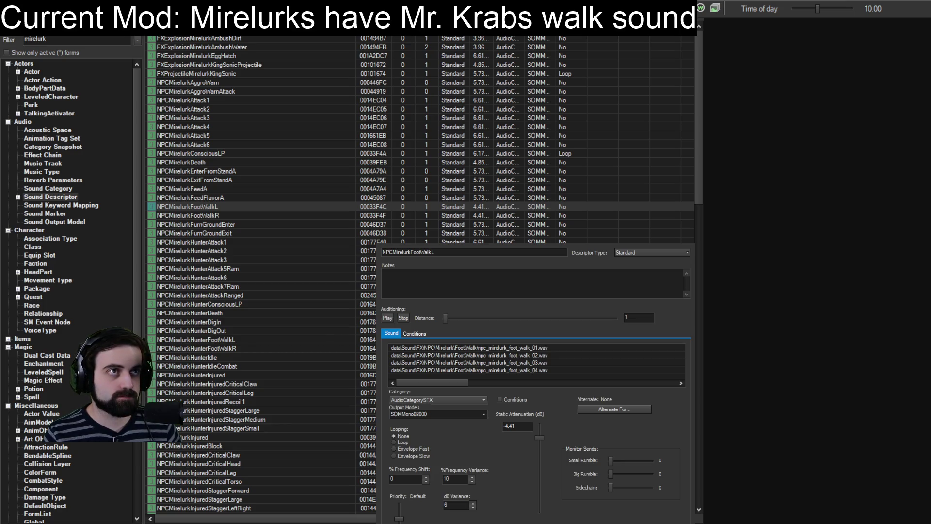
pyautogui.hotkey('alt', 'Tab')
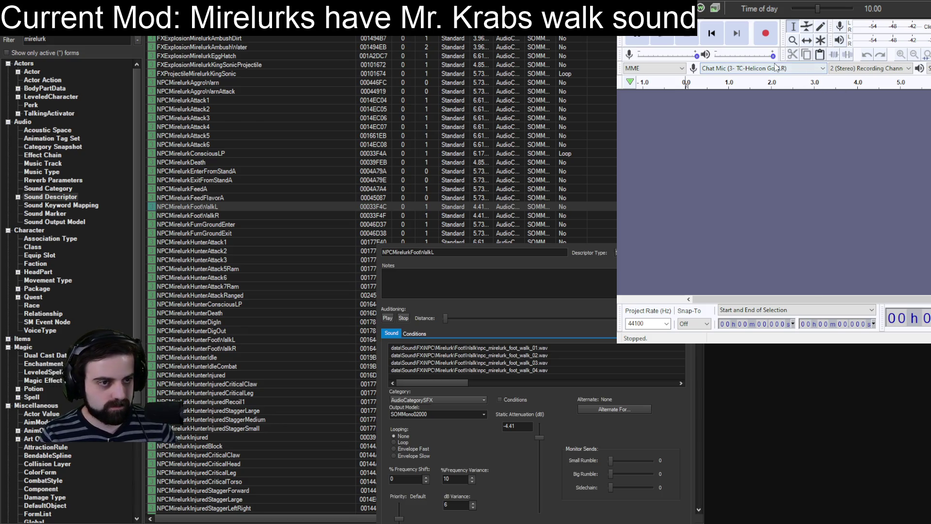
# Step: Record about 3 seconds of mirelurk footstep audio from Broadcast Stream Mix
pyautogui.press('Down')
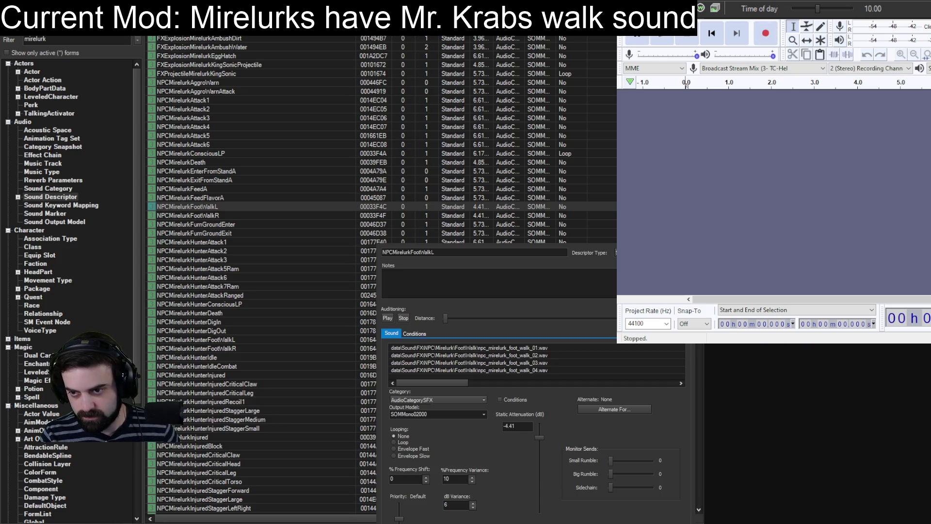
pyautogui.press('r')
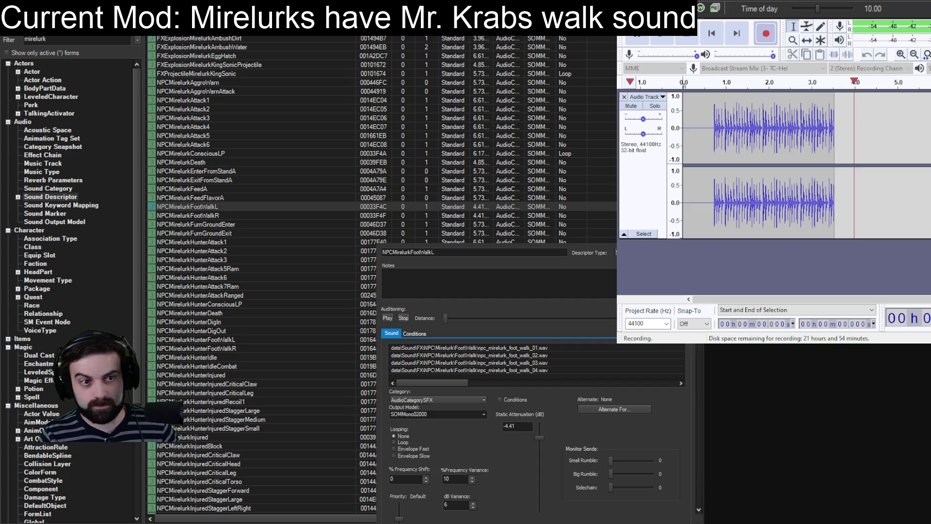
pyautogui.press('space')
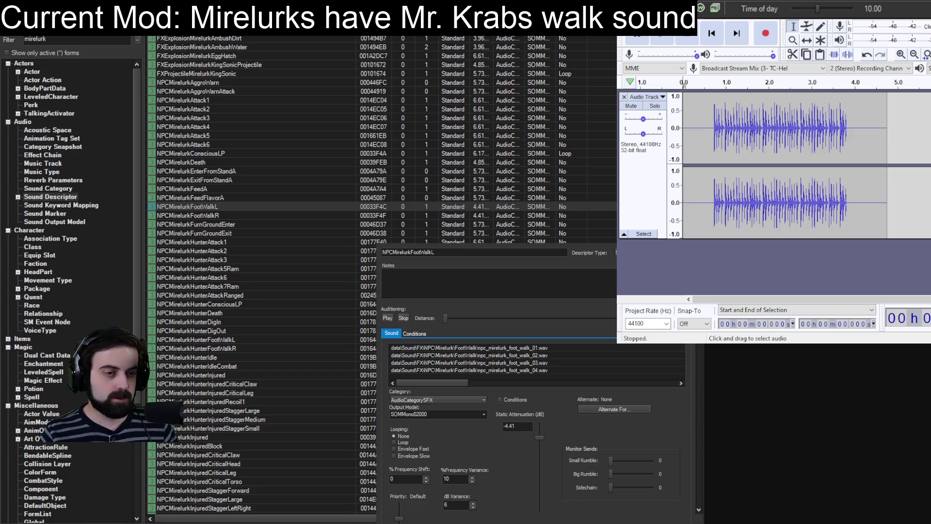
# Step: Isolate and play the first footstep hit (0–0.056 s), then delete all audio from the track
pyautogui.scroll(3, 716, 165)
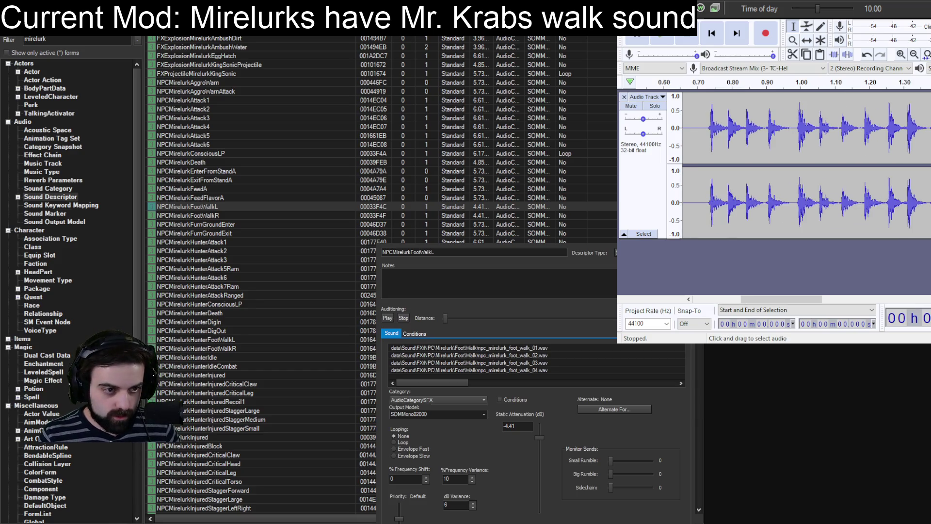
pyautogui.moveTo(709, 160)
pyautogui.mouseDown()
pyautogui.moveTo(679, 160)
pyautogui.moveTo(702, 130)
pyautogui.mouseUp()
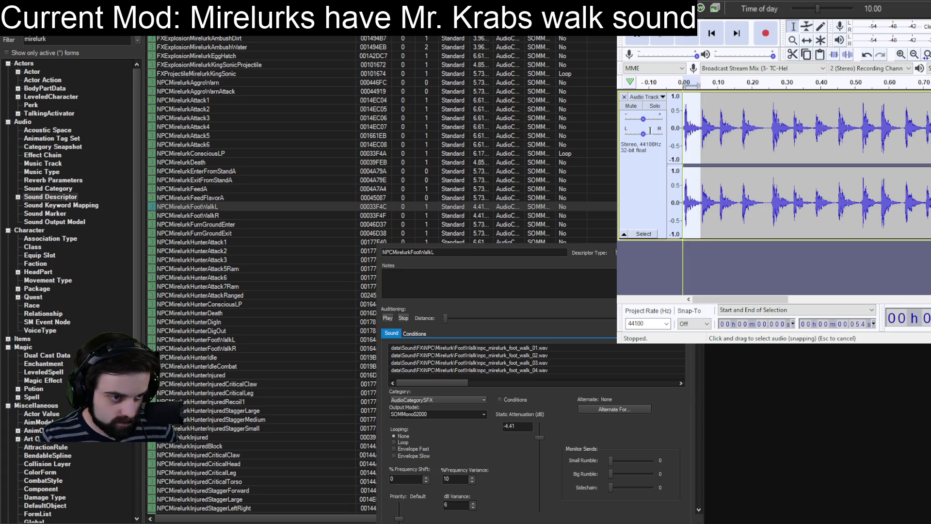
pyautogui.press('space')
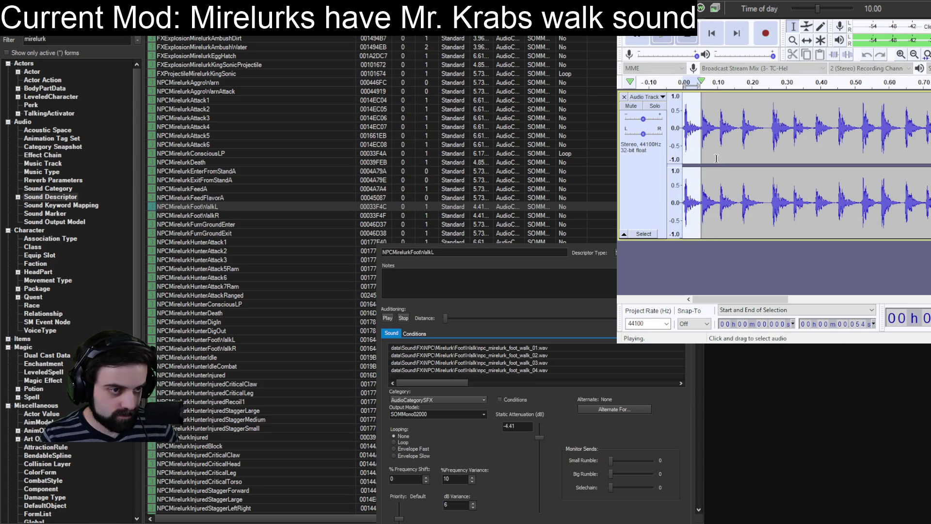
pyautogui.keyDown('ctrl'); pyautogui.scroll(1, 699, 146); pyautogui.keyUp('ctrl')
pyautogui.moveTo(708, 130); pyautogui.dragTo(683, 134)
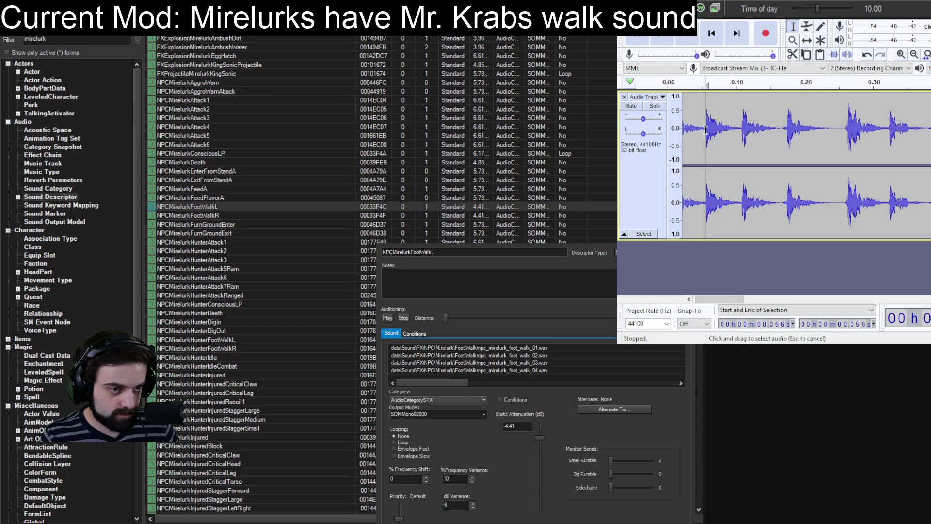
pyautogui.press('space')
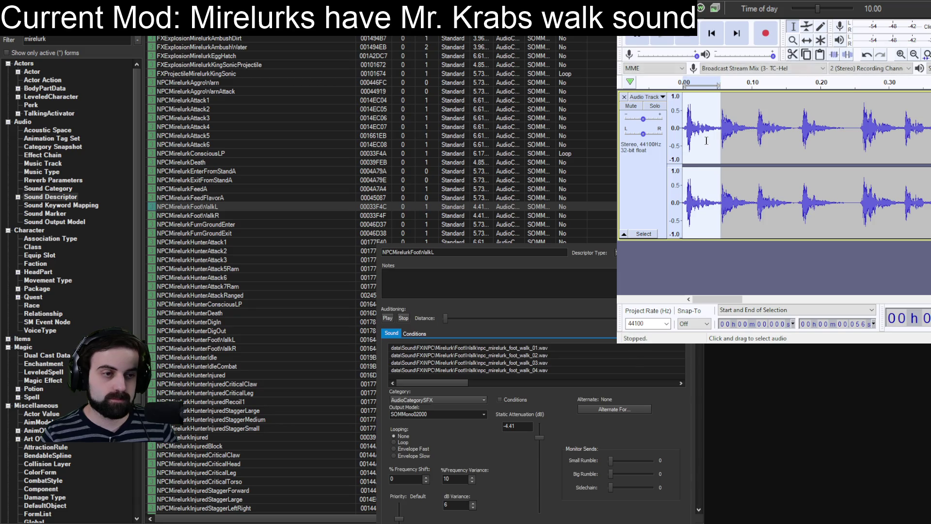
pyautogui.press('space')
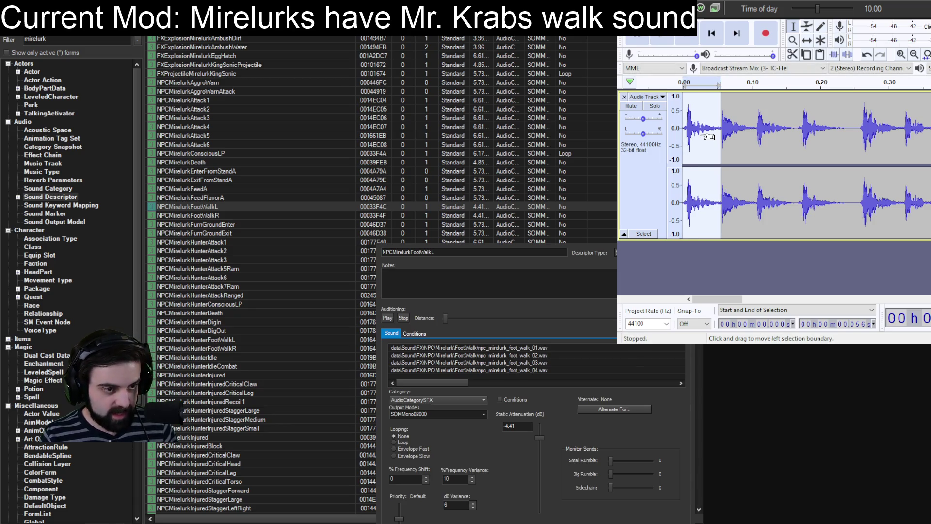
pyautogui.hotkey('ctrl', 'a')
pyautogui.press('Delete')
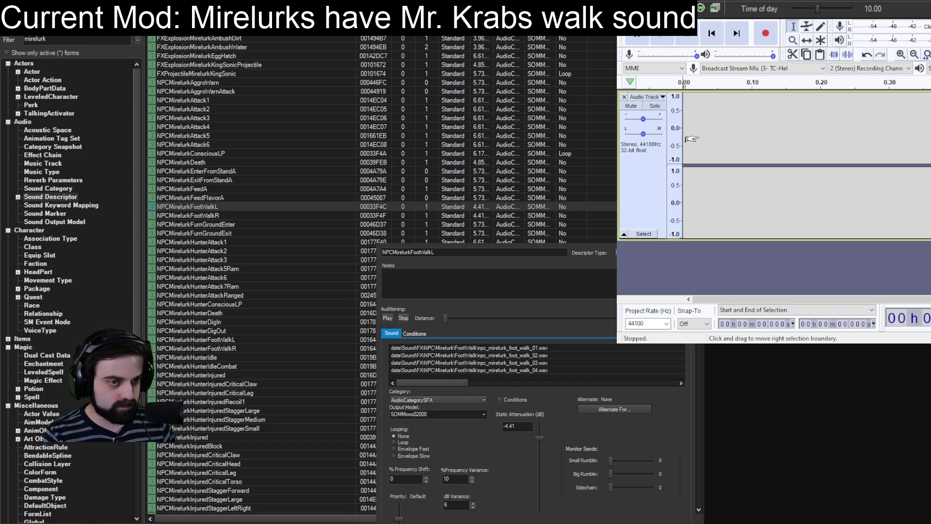
# Step: Paste the lone first footstep into the empty track, play it, then bring back the full recording
pyautogui.hotkey('ctrl', 'v')
pyautogui.press('space')
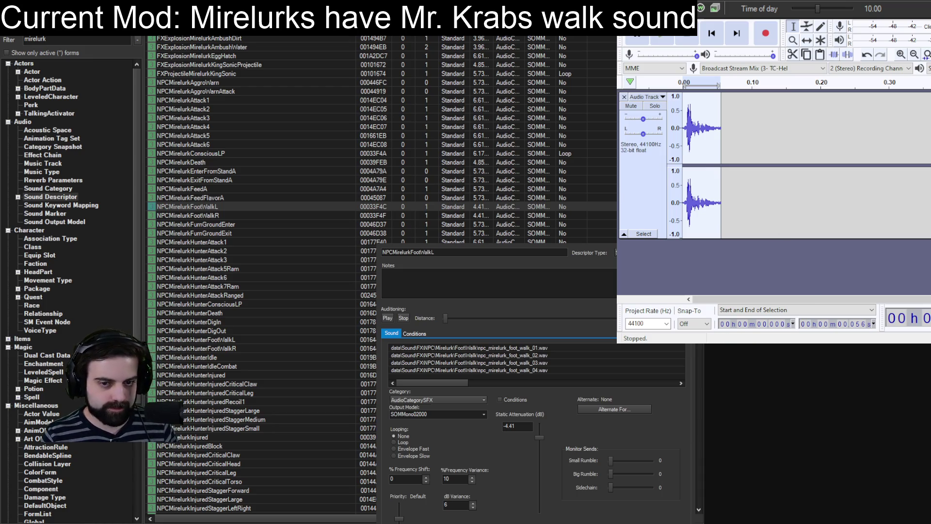
pyautogui.hotkey('ctrl', 'v')
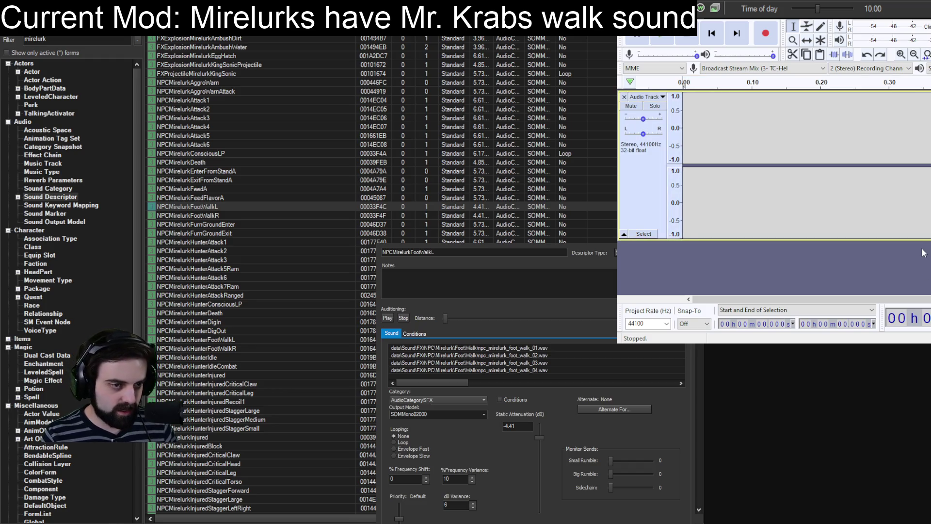
# Step: Cut the track down to a single footstep hit, then undo back to the full recording
pyautogui.click(696, 126)
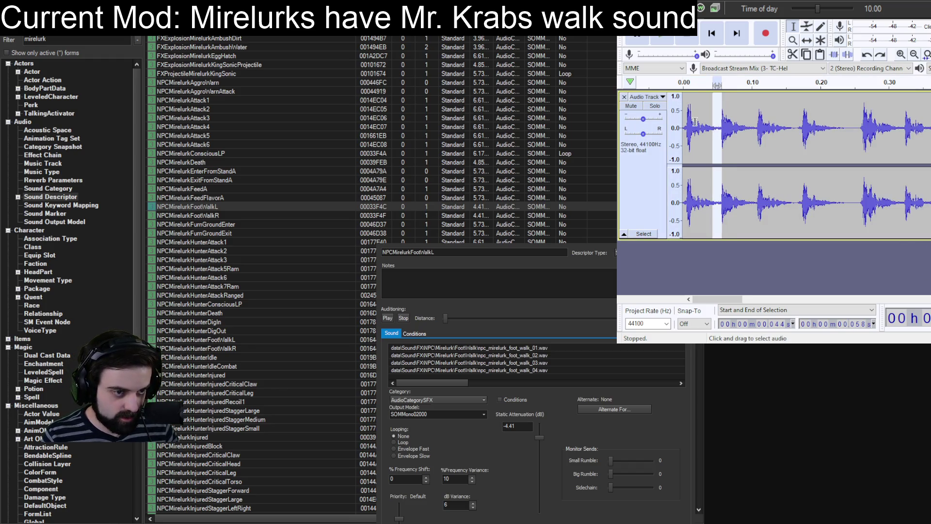
pyautogui.scroll(1, 706, 123)
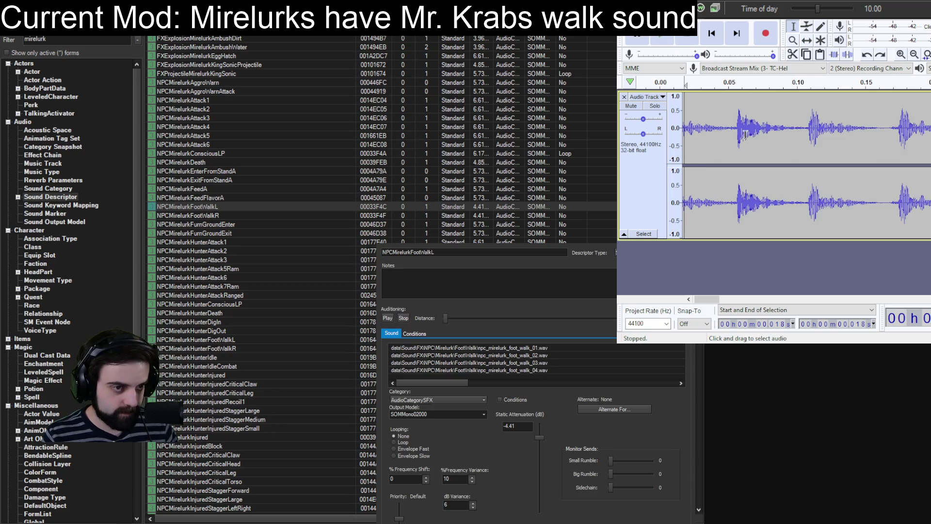
pyautogui.moveTo(737, 126); pyautogui.dragTo(808, 134)
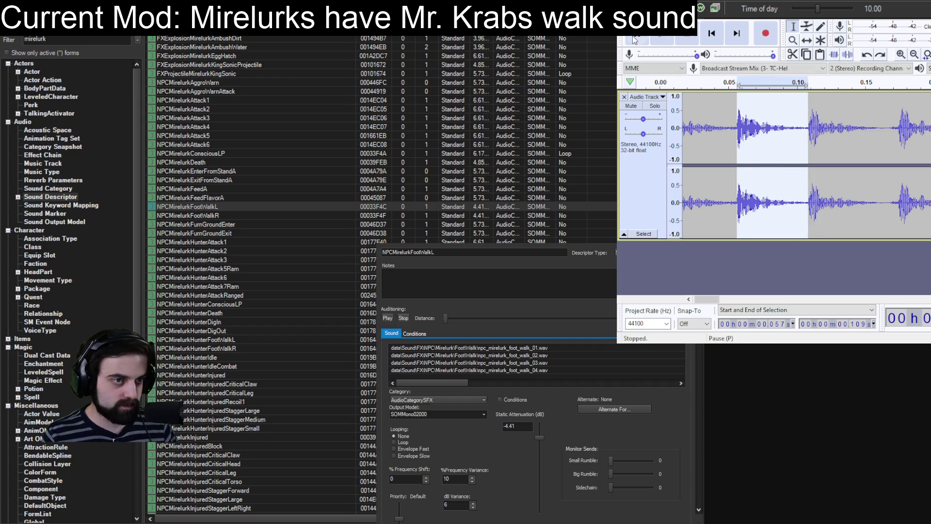
pyautogui.hotkey('ctrl', 'x')
pyautogui.hotkey('ctrl', 'a')
pyautogui.hotkey('ctrl', 'v')
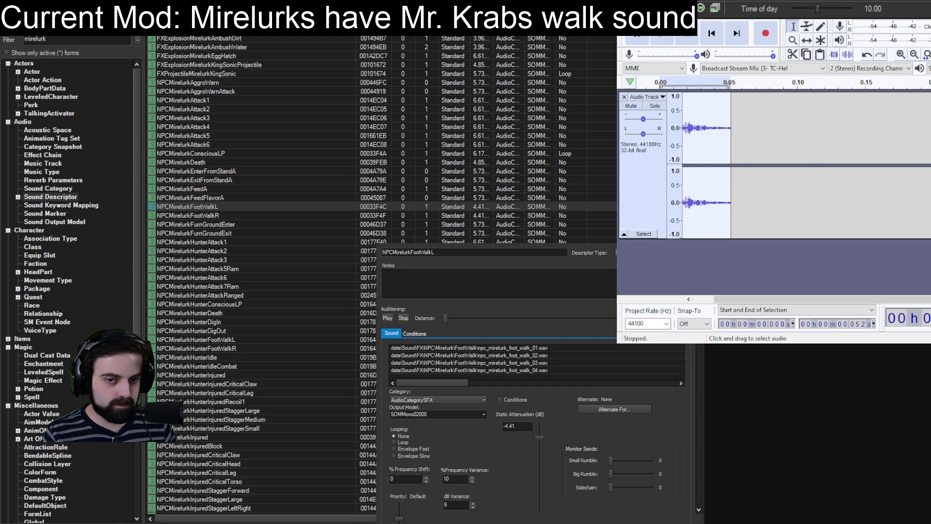
pyautogui.hotkey('ctrl', 'z')
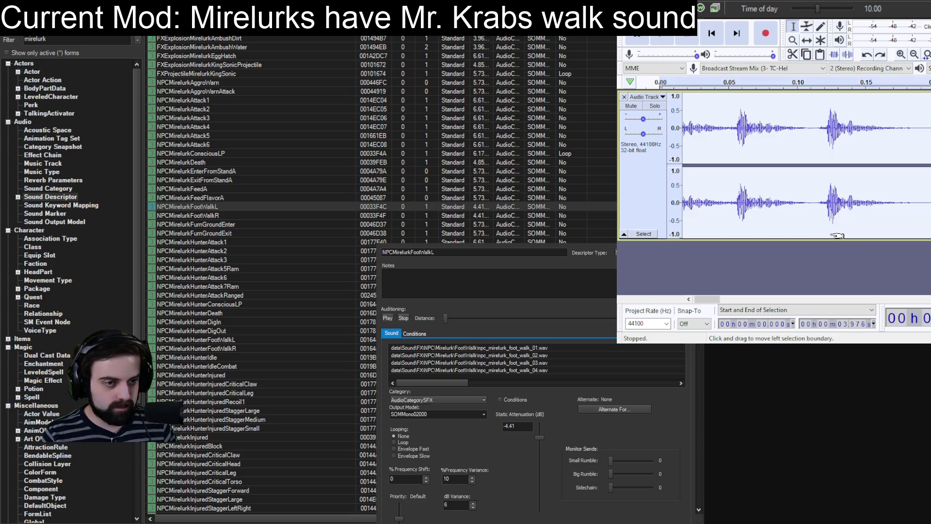
# Step: Trim the track to the second footstep burst (0.067 s) and play it
pyautogui.moveTo(816, 138); pyautogui.dragTo(894, 134)
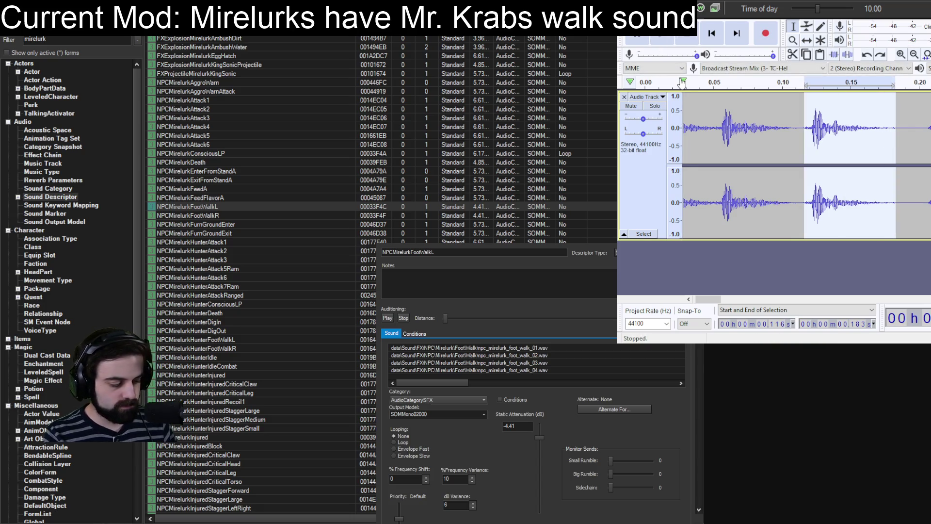
pyautogui.hotkey('ctrl', 't')
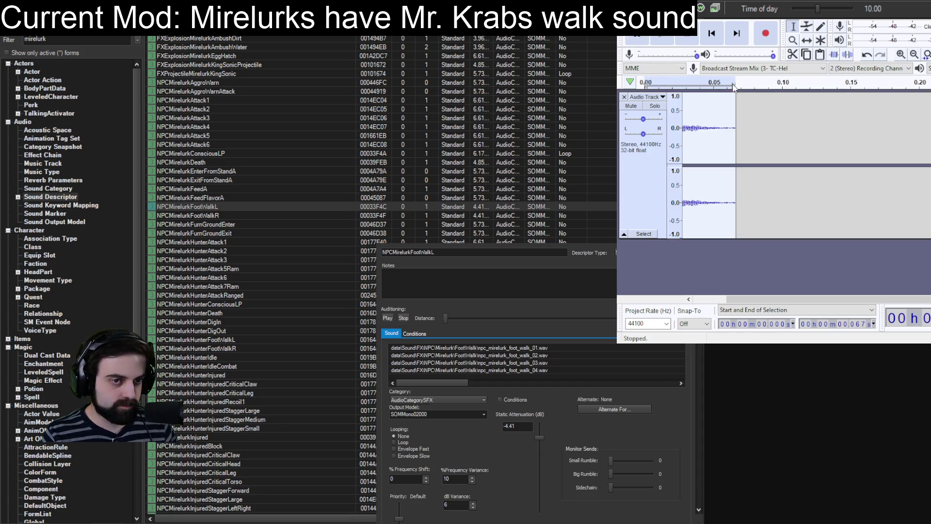
pyautogui.press('space')
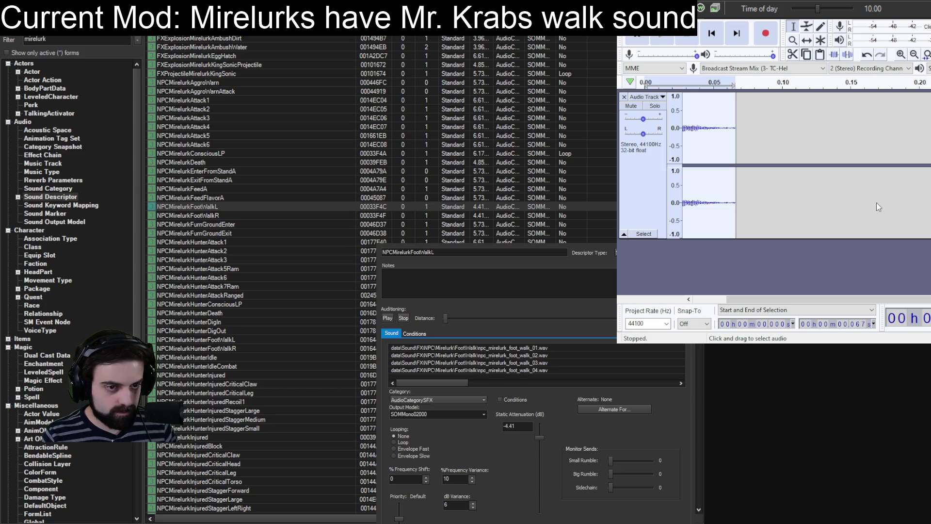
pyautogui.hotkey('ctrl', 'v')
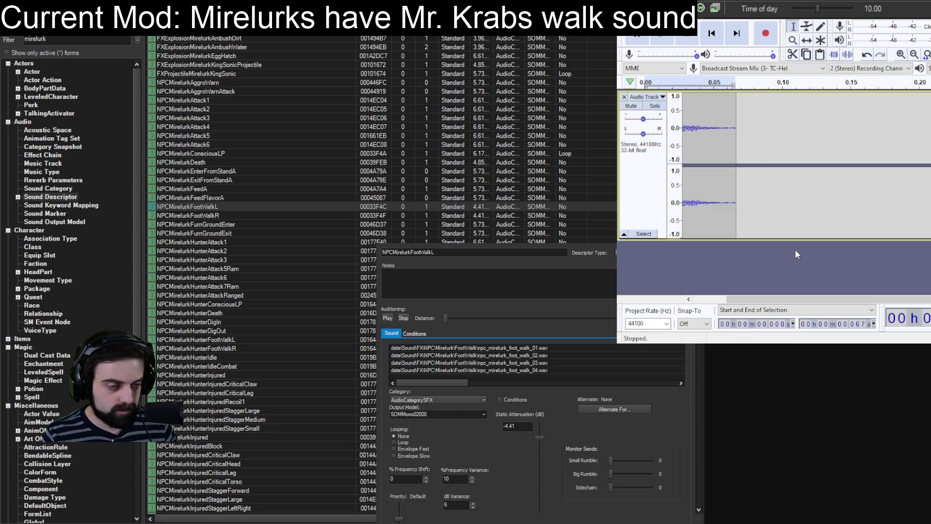
# Step: Reduce the track to the single footstep from 0.206 s to 0.272 s
pyautogui.hotkey('ctrl', '3')
pyautogui.hotkey('ctrl', '3')
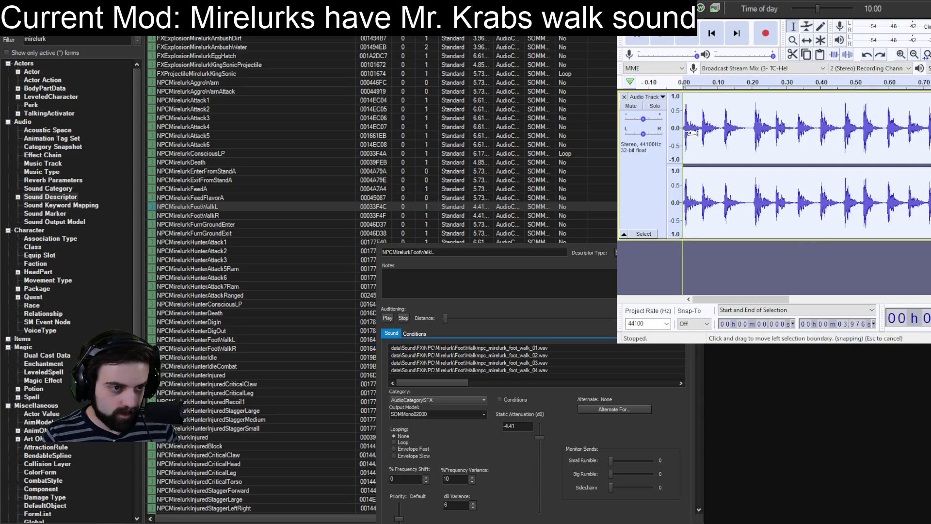
pyautogui.keyDown('ctrl'); pyautogui.scroll(2, 741, 130); pyautogui.keyUp('ctrl')
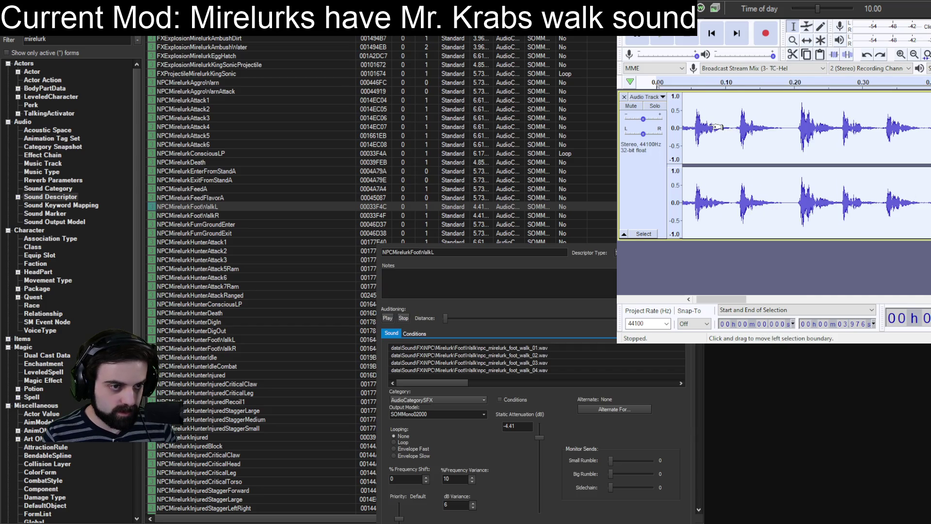
pyautogui.click(802, 129)
pyautogui.moveTo(802, 129); pyautogui.dragTo(893, 137)
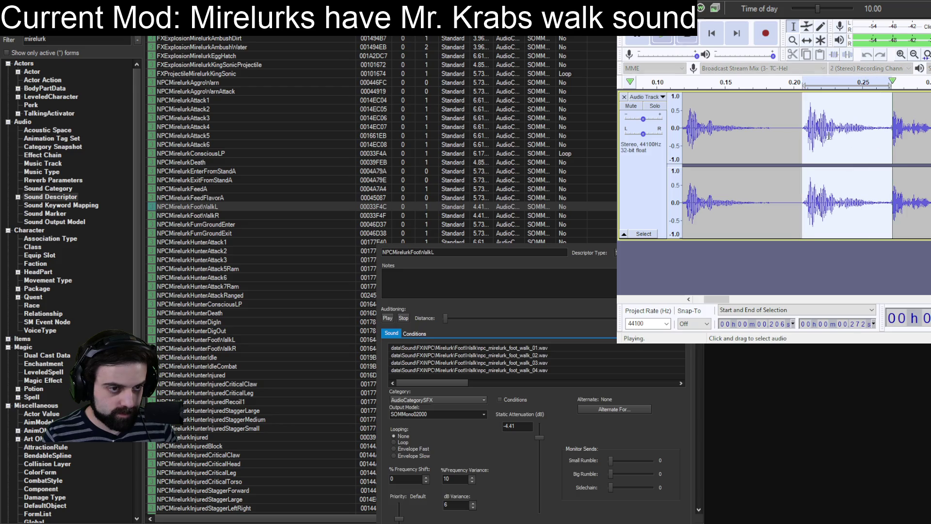
pyautogui.hotkey('ctrl', 'x')
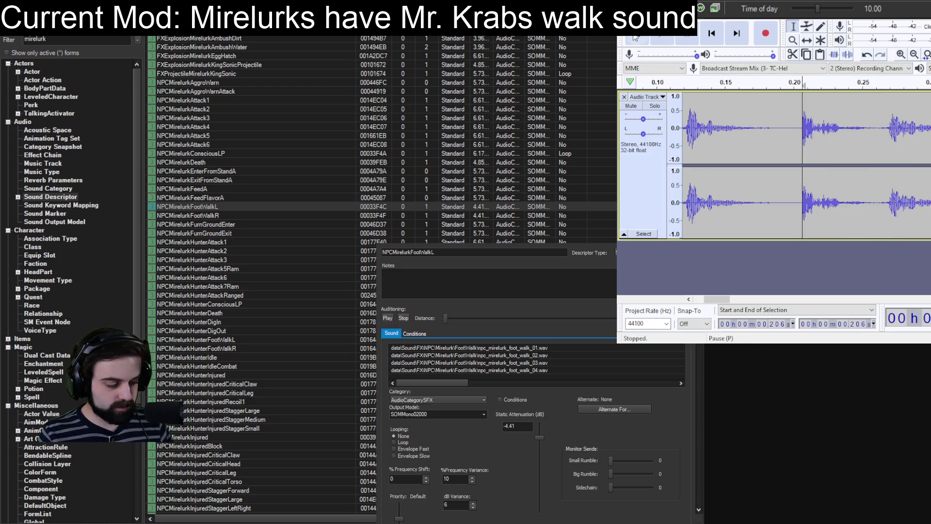
pyautogui.hotkey('ctrl', 'a')
pyautogui.hotkey('ctrl', 'v')
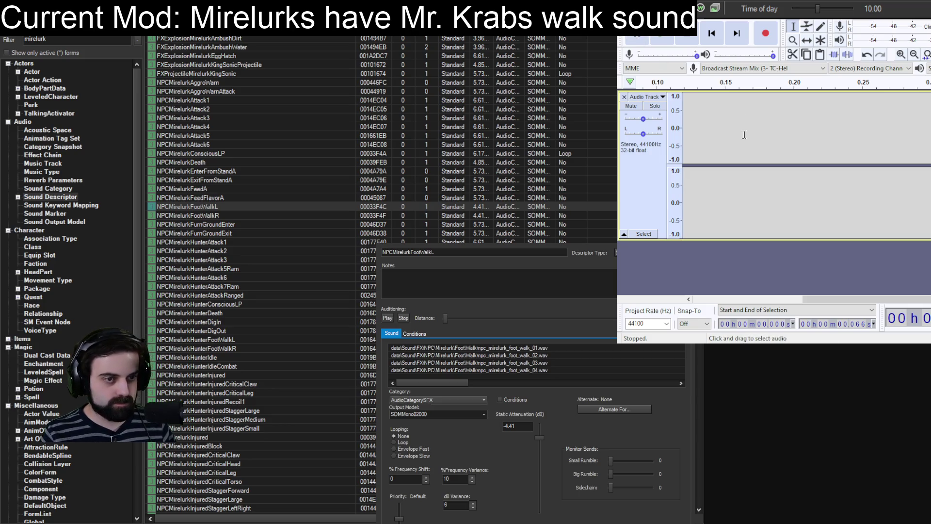
# Step: Play the trimmed 0.066-second footstep, then minimise Audacity back to Creation Kit
pyautogui.click(764, 299)
pyautogui.click(708, 299)
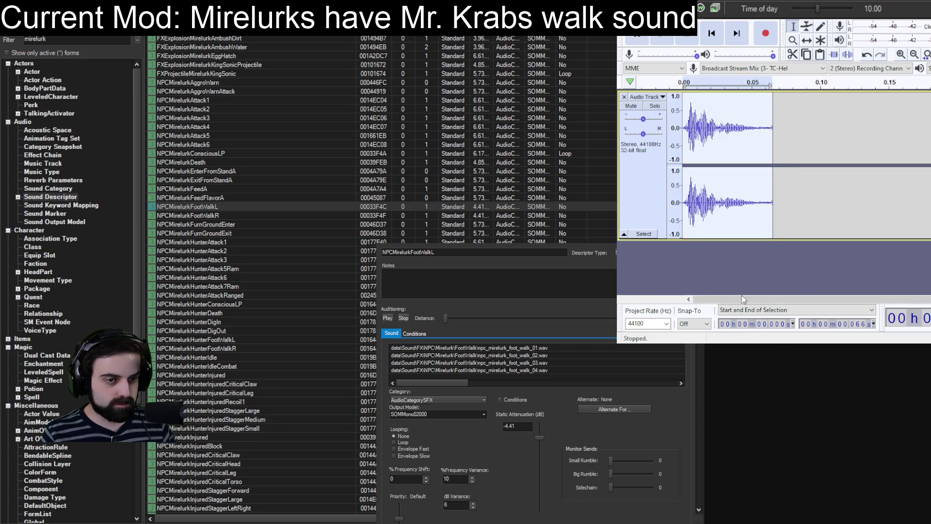
pyautogui.hotkey('shift', 'space')
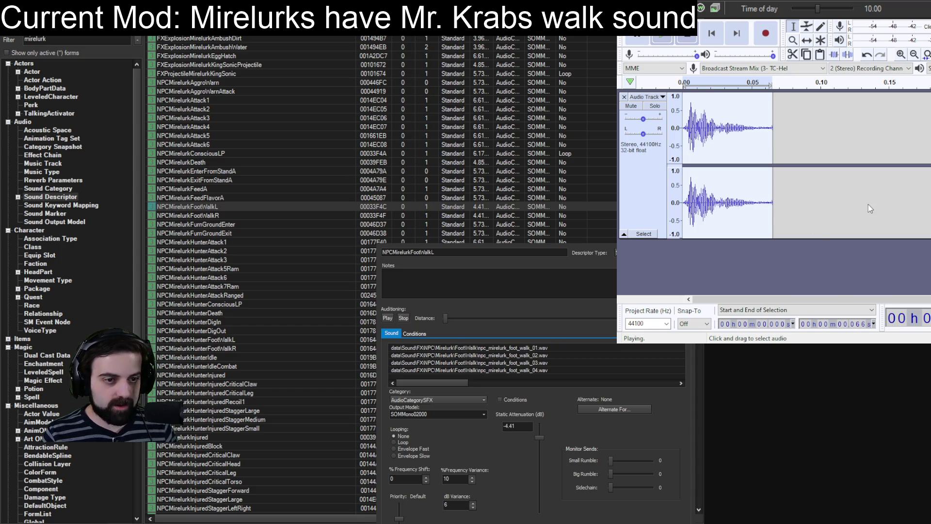
pyautogui.press('space')
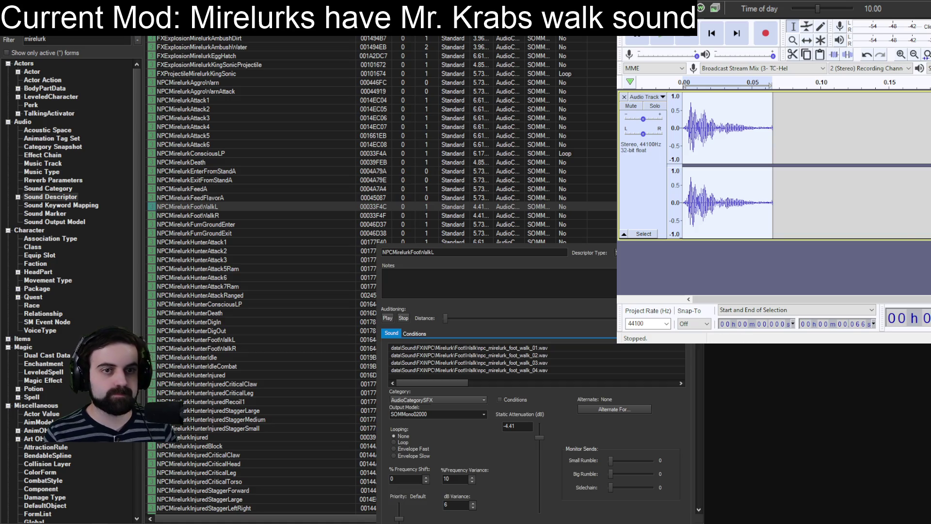
pyautogui.press('super+Down')
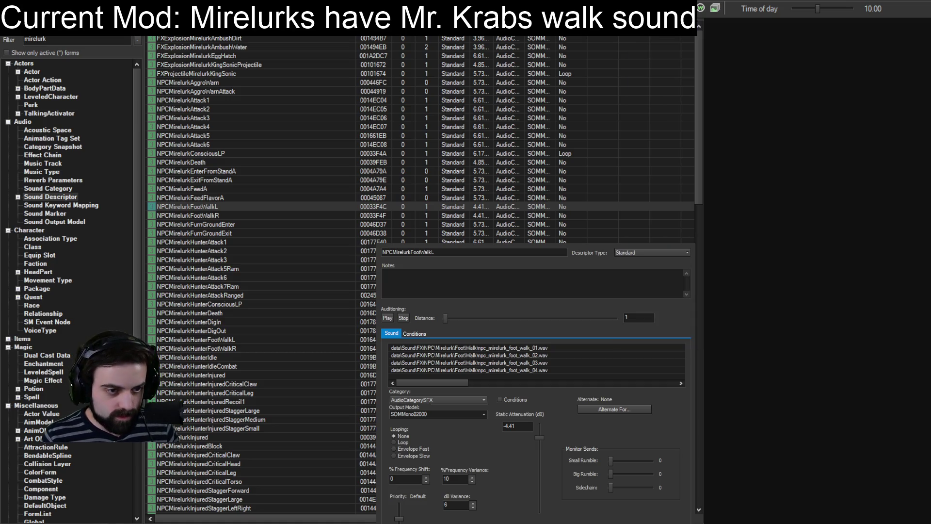
# Step: Delete the vanilla npc_mirelurk_foot_walk wavs, leaving krabs1.wav, and audition it
pyautogui.click(509, 348)
pyautogui.press('Delete')
pyautogui.press('Delete')
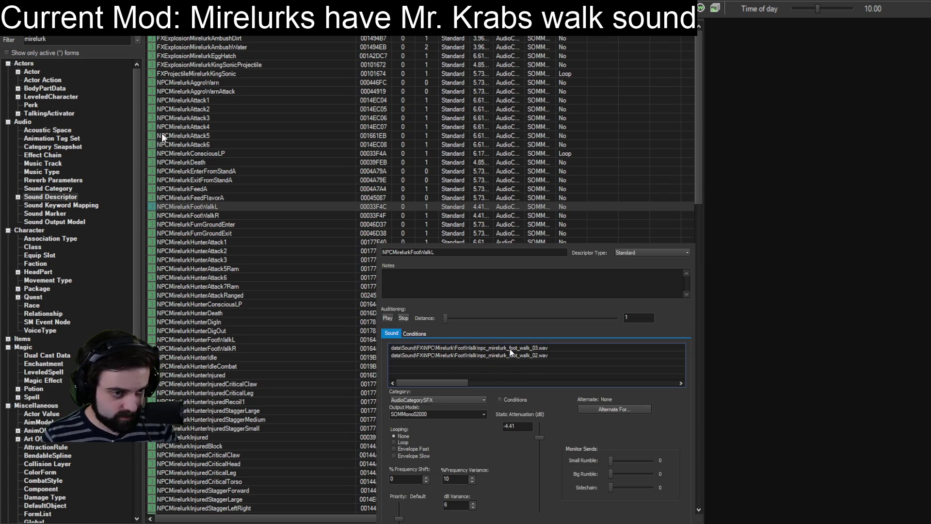
pyautogui.press('Delete')
pyautogui.press('Delete')
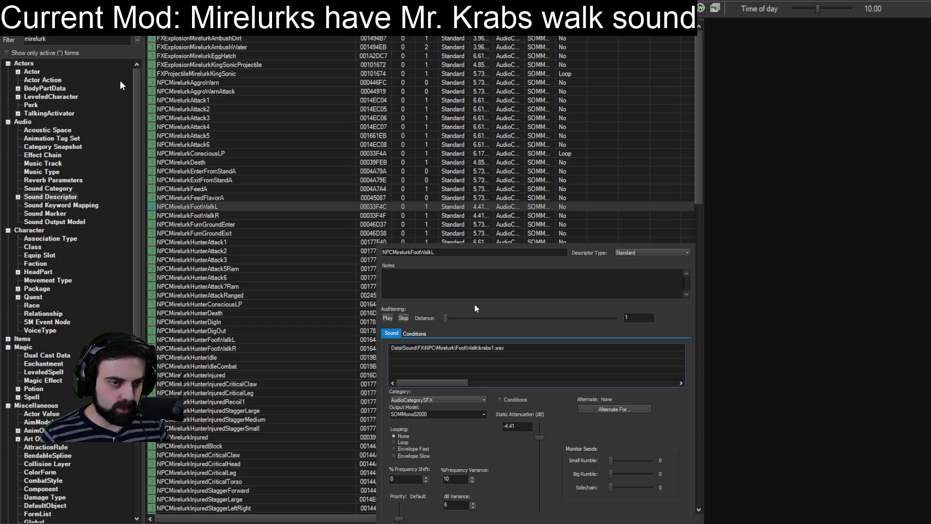
pyautogui.click(389, 318)
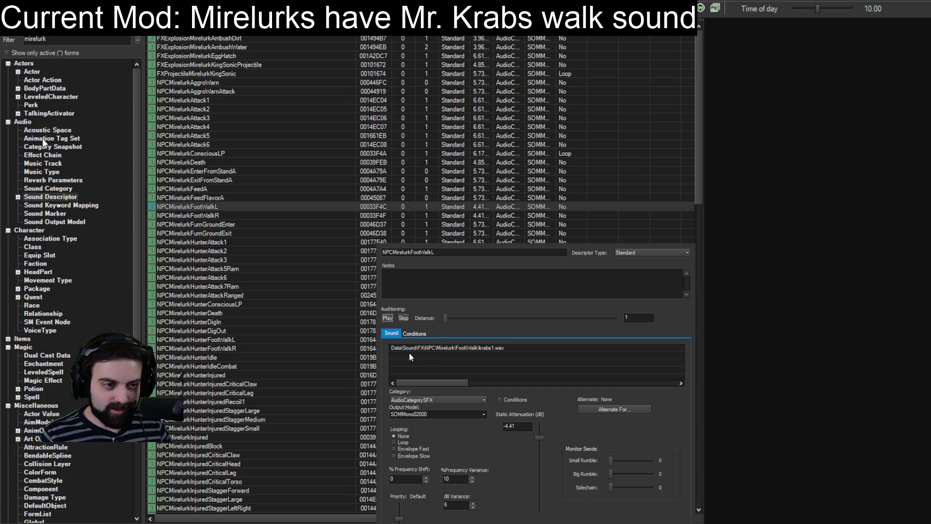
# Step: Add krabs2.wav, krabs3.wav and krabs4.wav to NPCMirelurkFootWalkL and audition all four clips
pyautogui.click(421, 359)
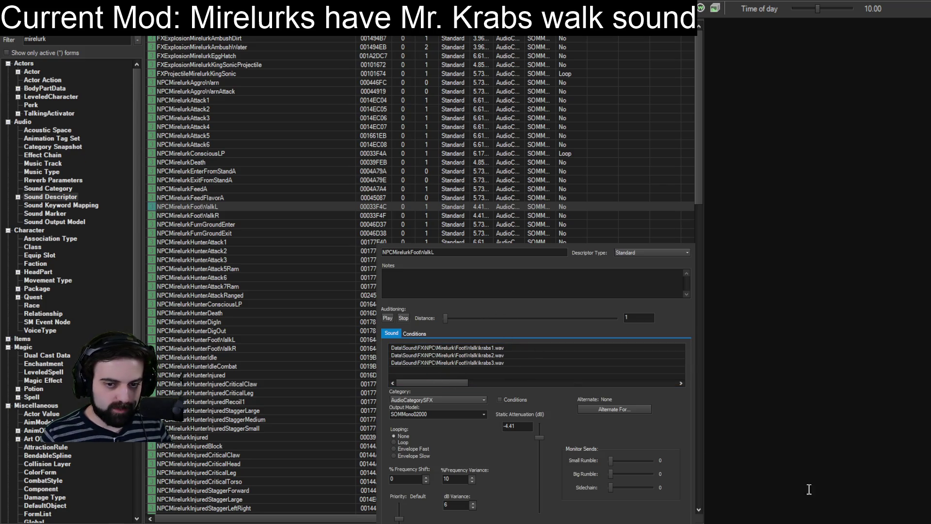
pyautogui.moveTo(865, 520); pyautogui.dragTo(485, 333)
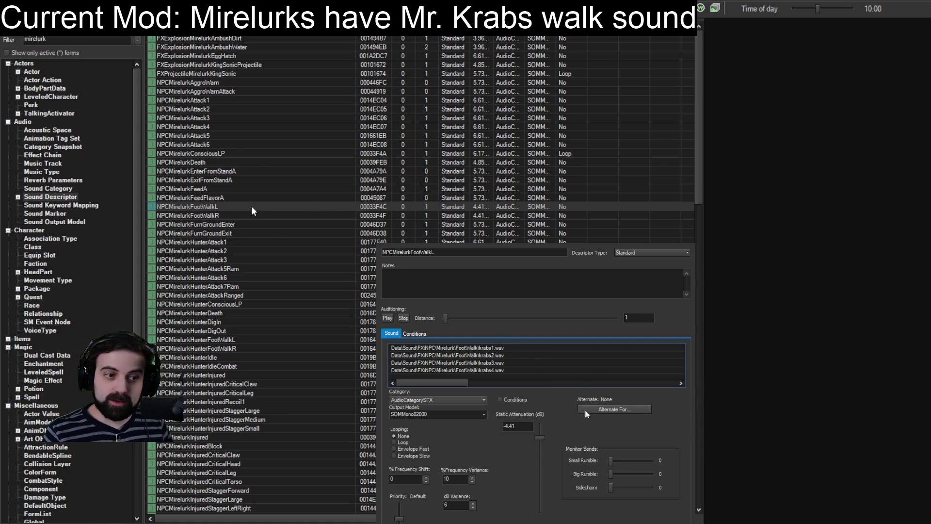
pyautogui.click(387, 319)
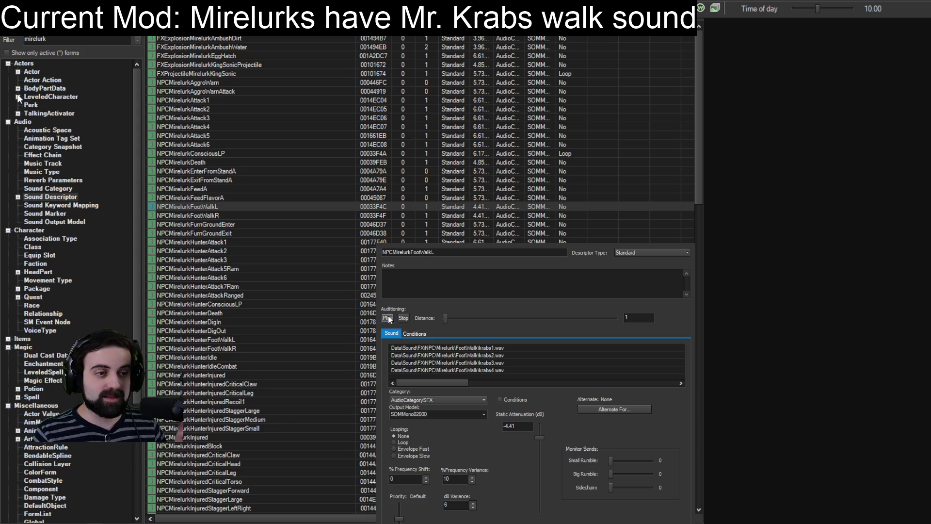
pyautogui.click(388, 318)
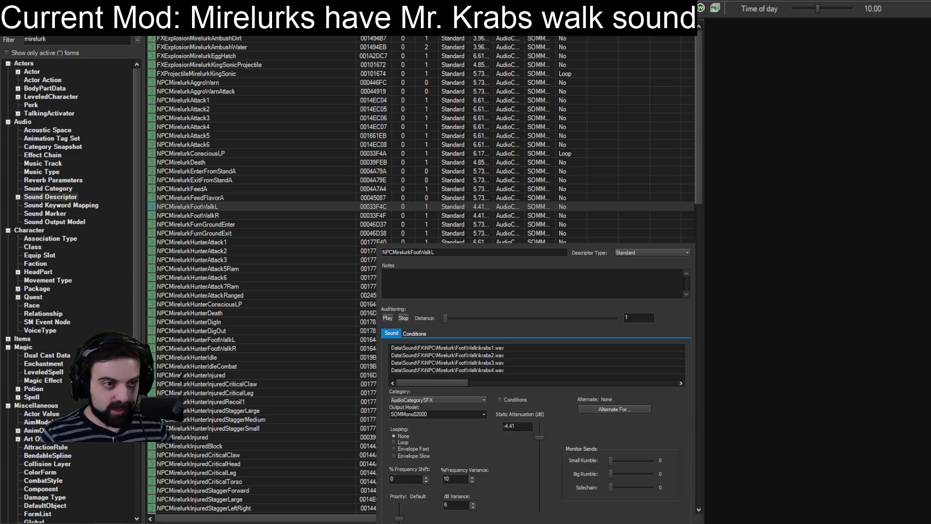
# Step: Close FootWalkL, open NPCMirelurkFootWalkR, and delete its three vanilla walk wavs
pyautogui.press('Return')
pyautogui.click(204, 215)
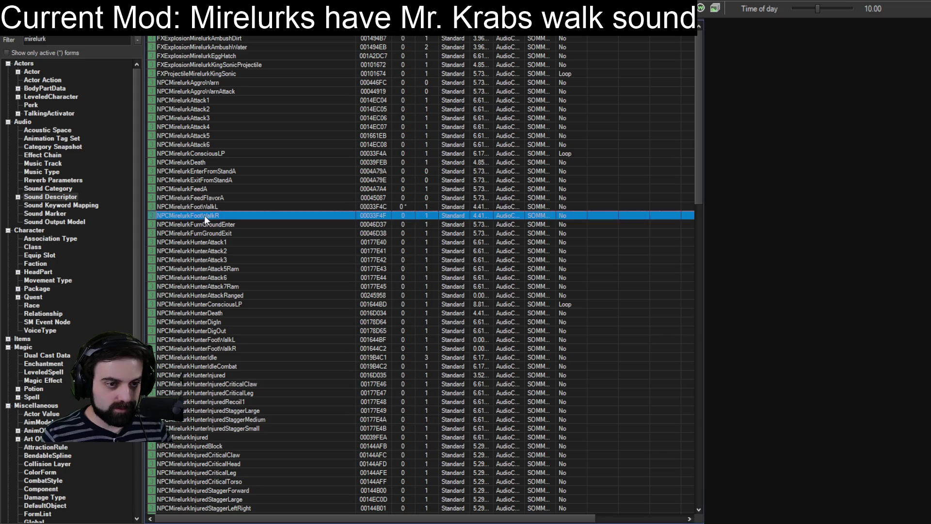
pyautogui.doubleClick(204, 215)
pyautogui.click(516, 348)
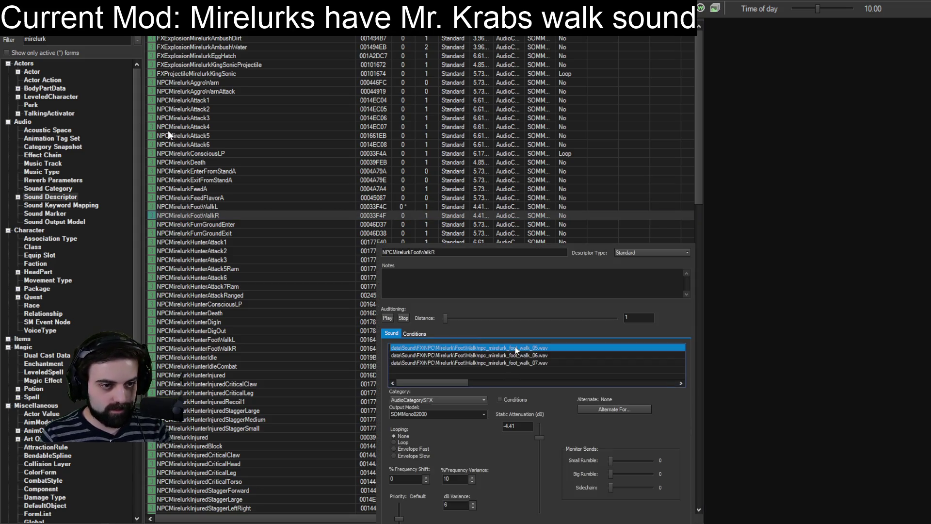
pyautogui.press('Delete')
pyautogui.press('Delete')
pyautogui.press('Delete')
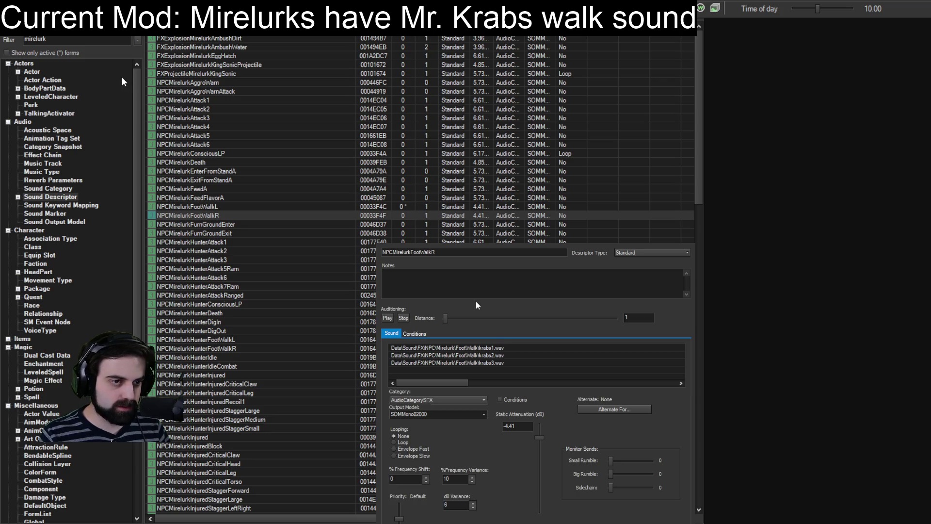
# Step: Add krabs4.wav to NPCMirelurkFootWalkR, audition the clips, and close it keeping changes
pyautogui.moveTo(477, 305); pyautogui.dragTo(495, 359)
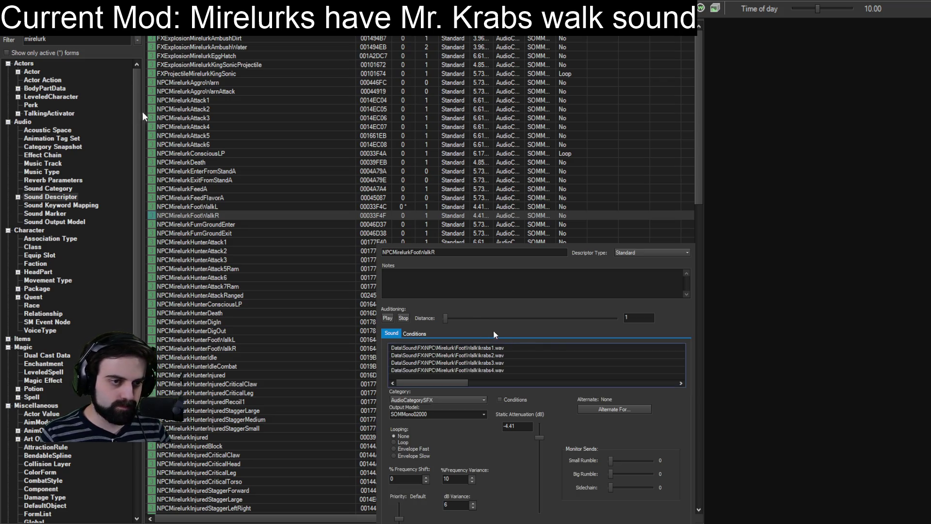
pyautogui.click(388, 318)
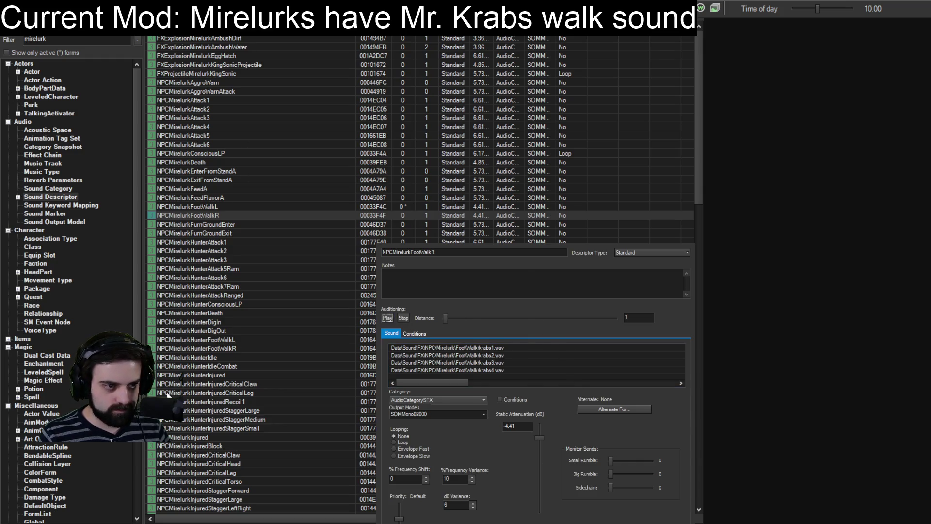
pyautogui.press('Return')
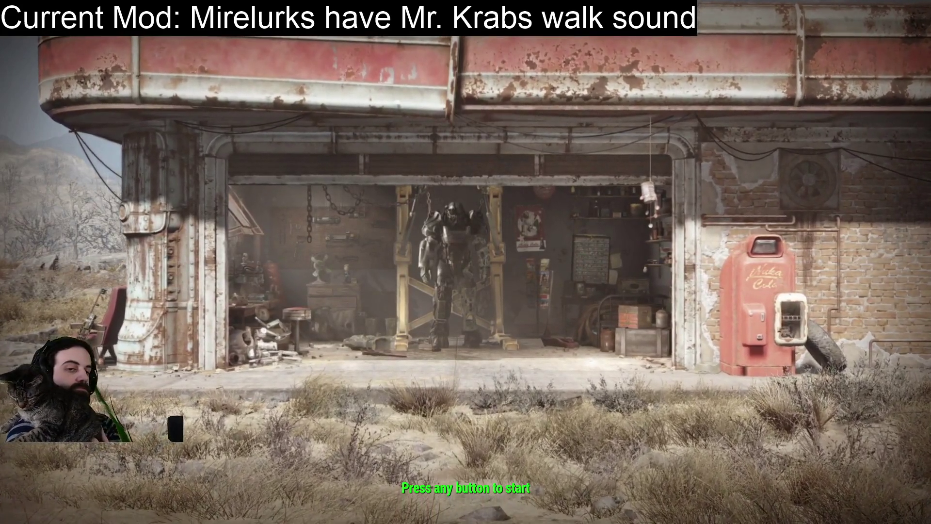
# Step: Load the Commonwealth save from the Fallout 4 main menu
pyautogui.press('Return')
pyautogui.click(244, 273)
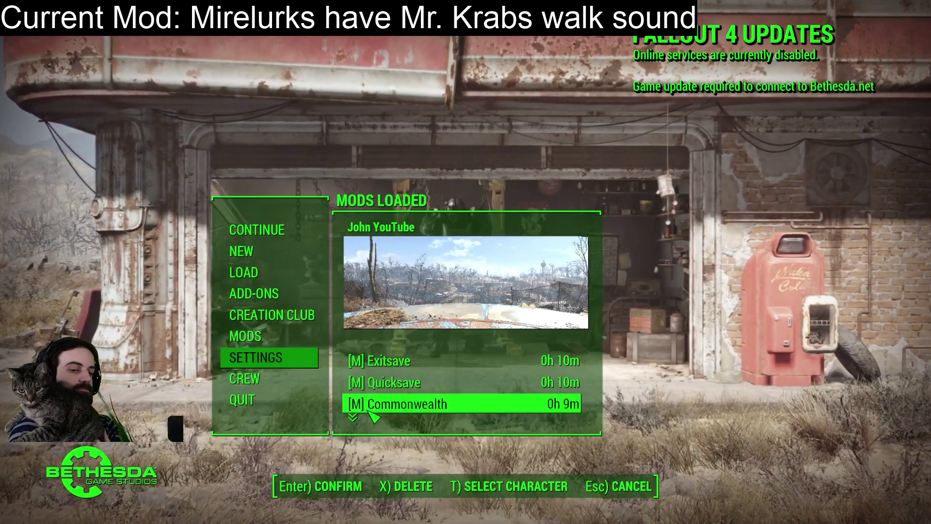
pyautogui.click(350, 410)
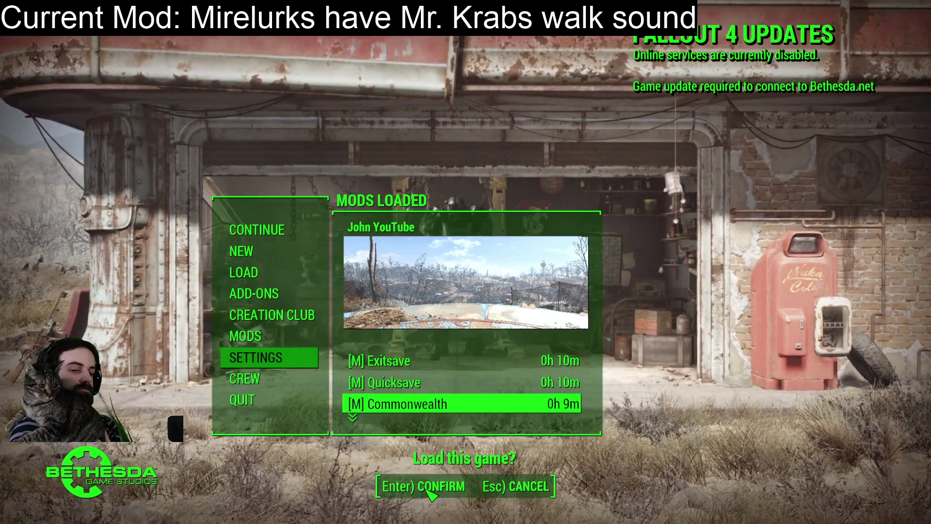
pyautogui.click(423, 487)
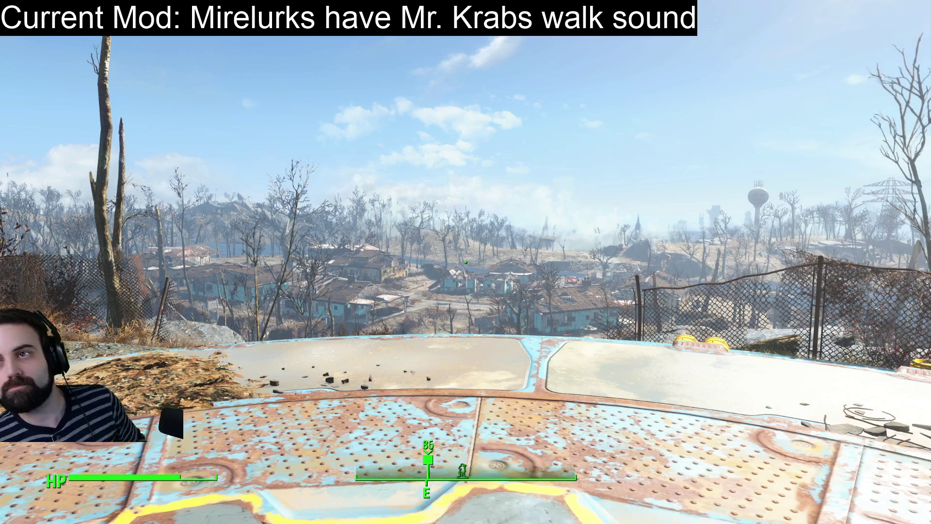
# Step: Look around the rooftop pad, then bring up the developer console
pyautogui.press('s')
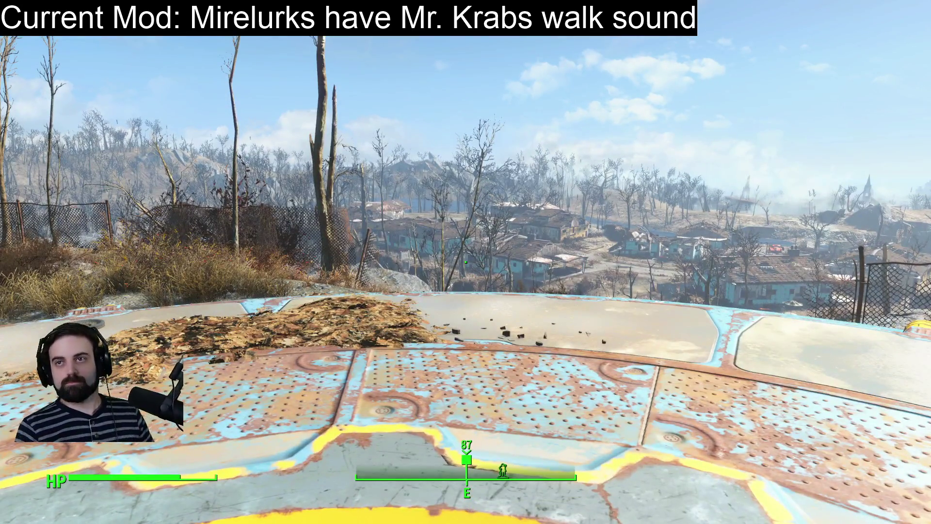
pyautogui.press('s')
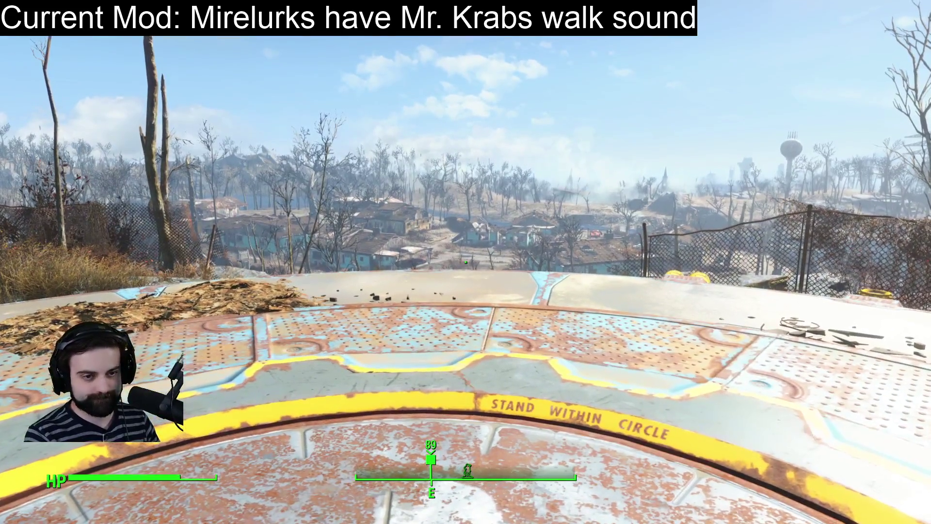
pyautogui.press('`')
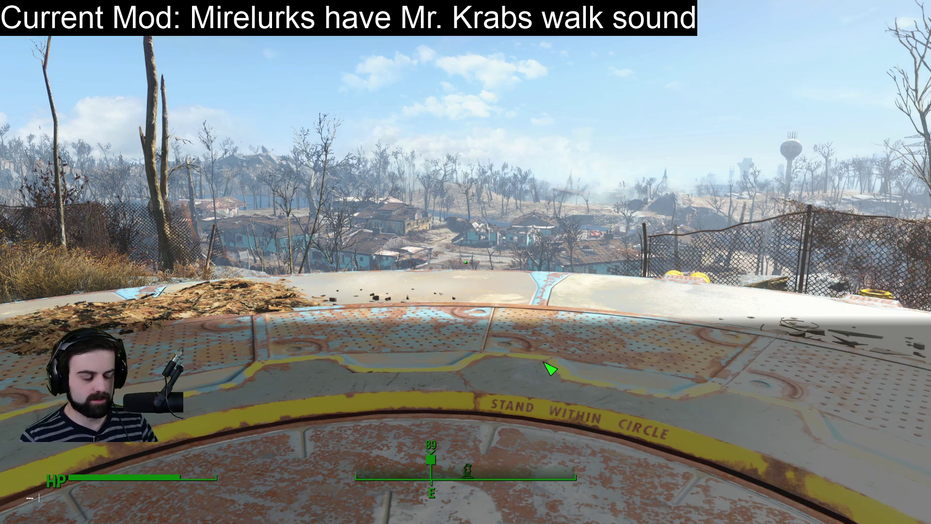
# Step: Spawn a Mirelurk with player.placeatme 00176DCA and close the console
pyautogui.write('player.')
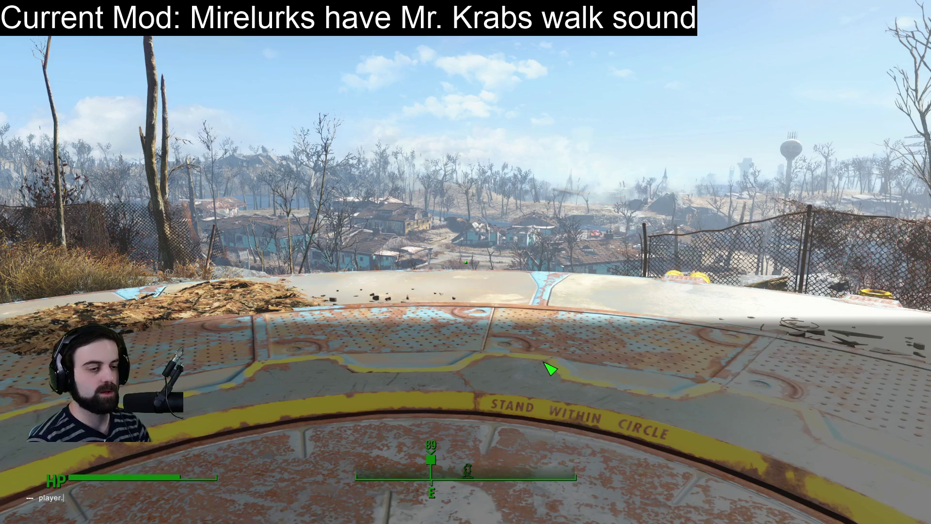
pyautogui.write('placeatme ')
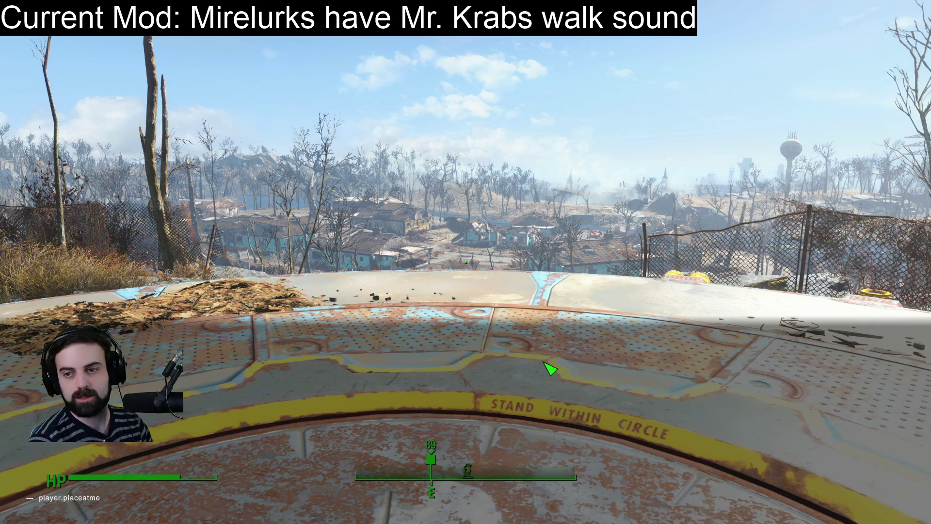
pyautogui.write('001')
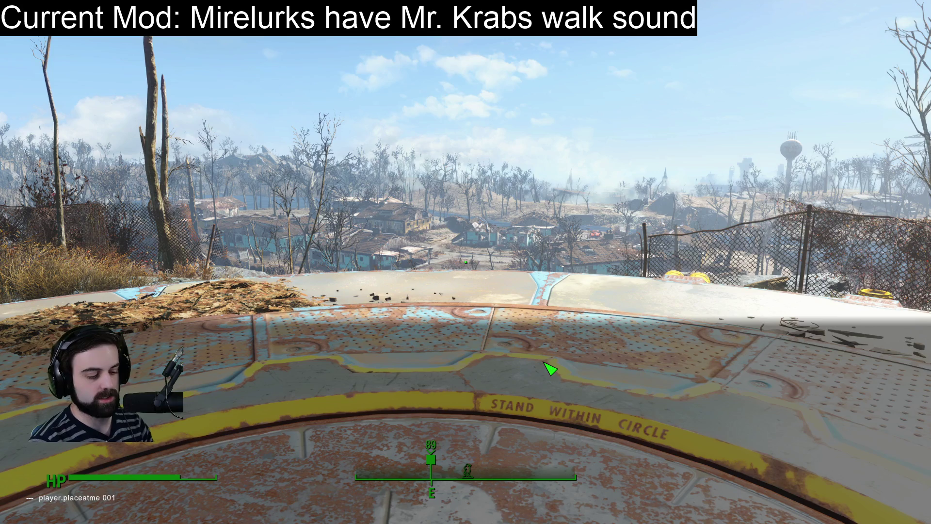
pyautogui.write('76DCA')
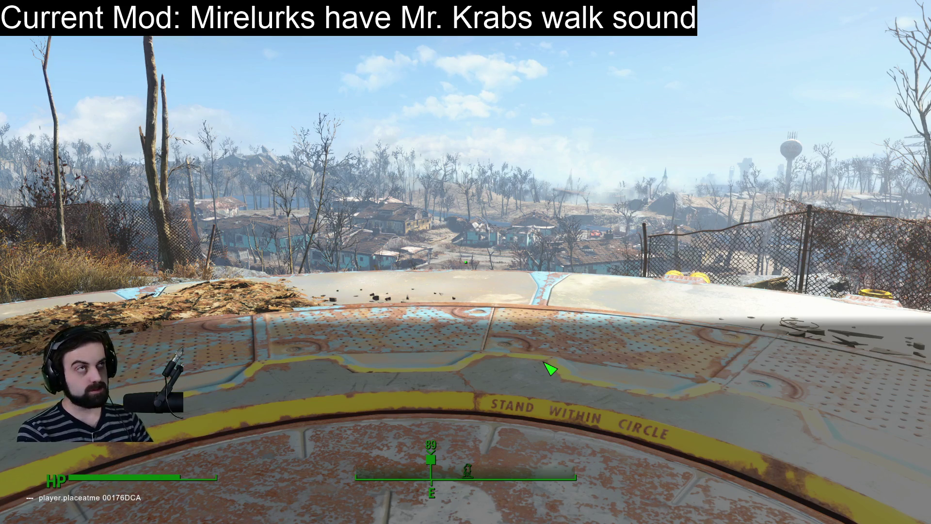
pyautogui.press('Return')
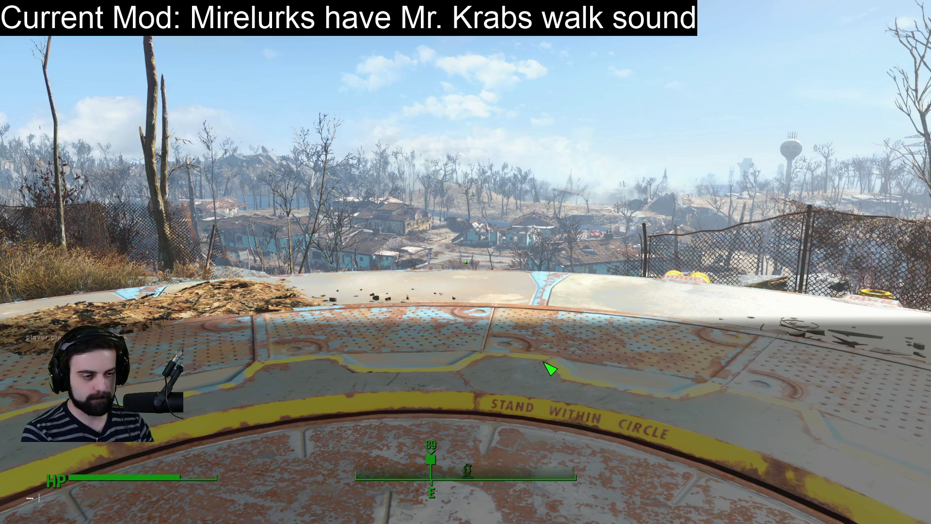
pyautogui.press('`')
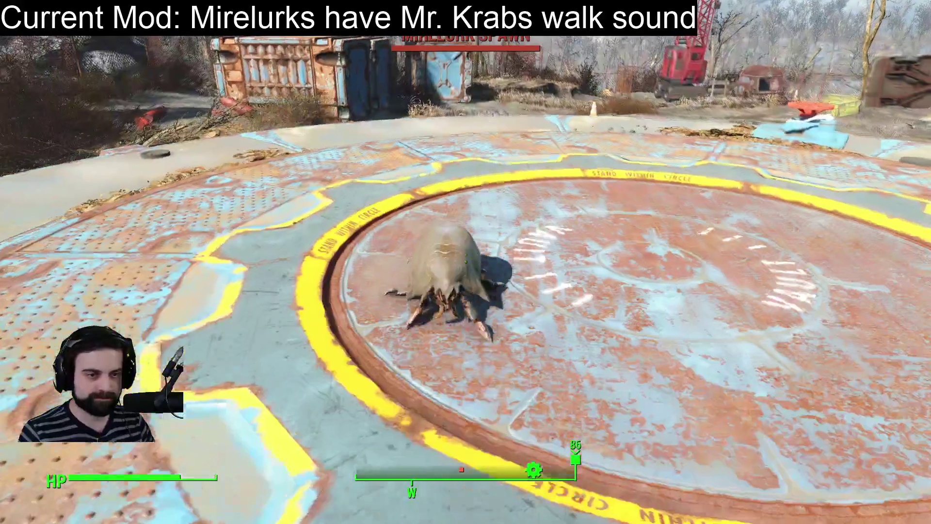
# Step: Shoot the spawned Mirelurk dead with the pistol, then pause the game
pyautogui.press('r')
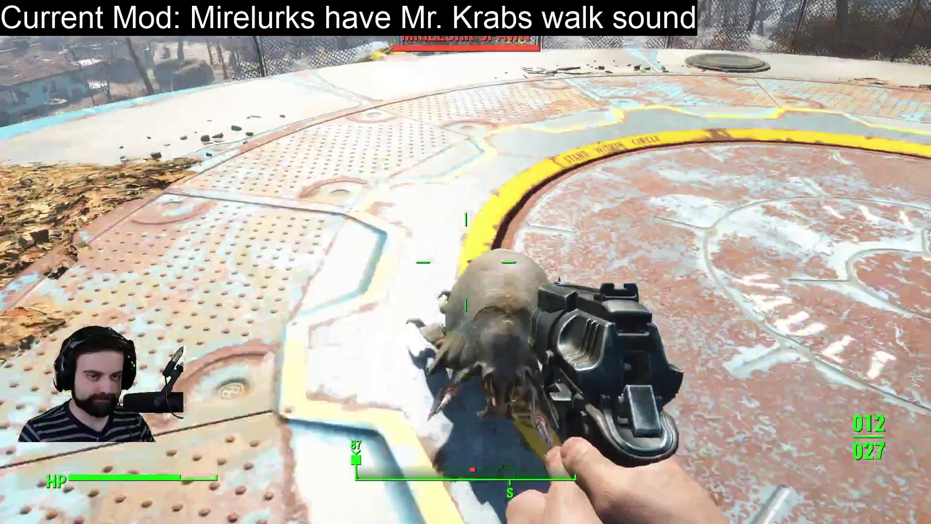
pyautogui.click(466, 262)
pyautogui.click(466, 262)
pyautogui.click(466, 262)
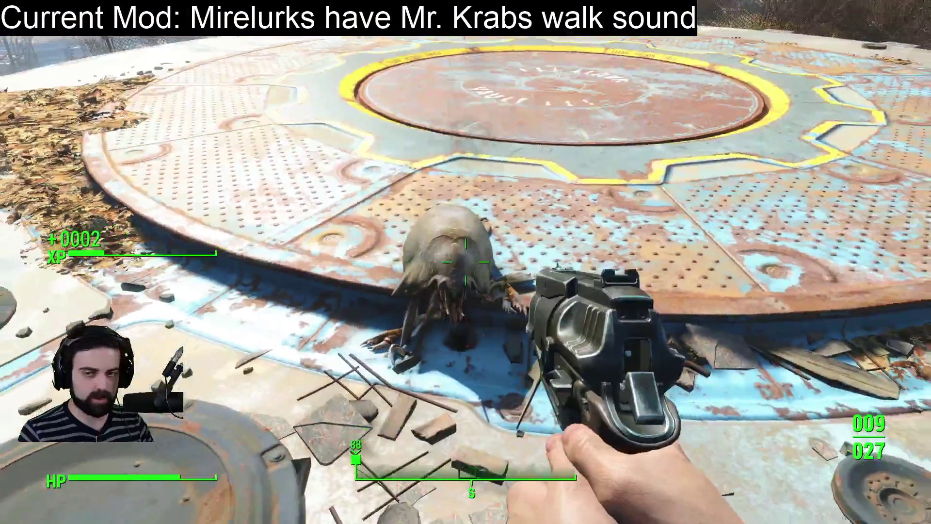
pyautogui.press('Escape')
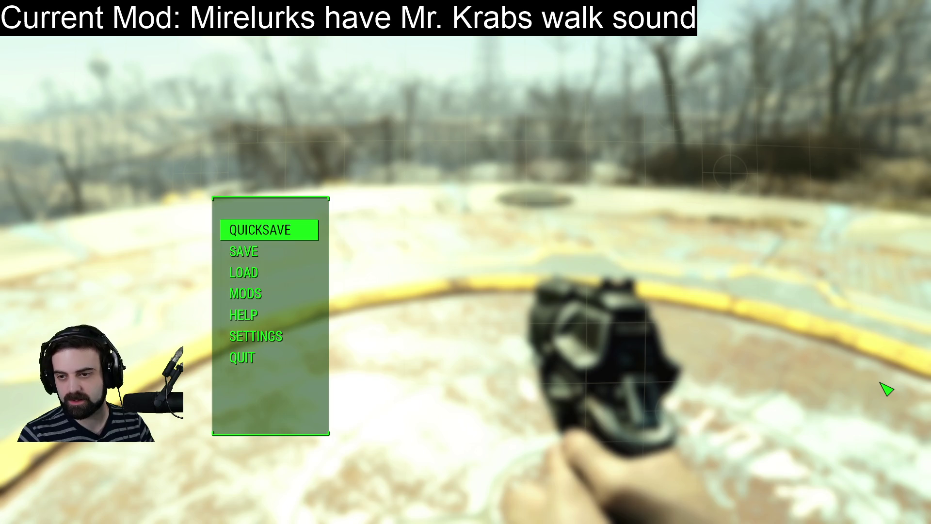
# Step: Resume play and begin typing the command 'player.placeatme 0002'
pyautogui.press('Escape')
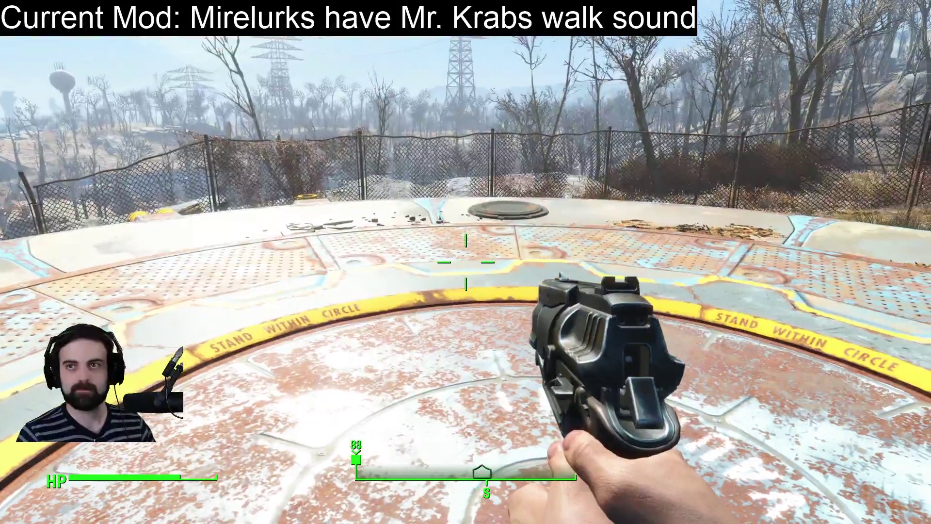
pyautogui.write('player.placeatme ')
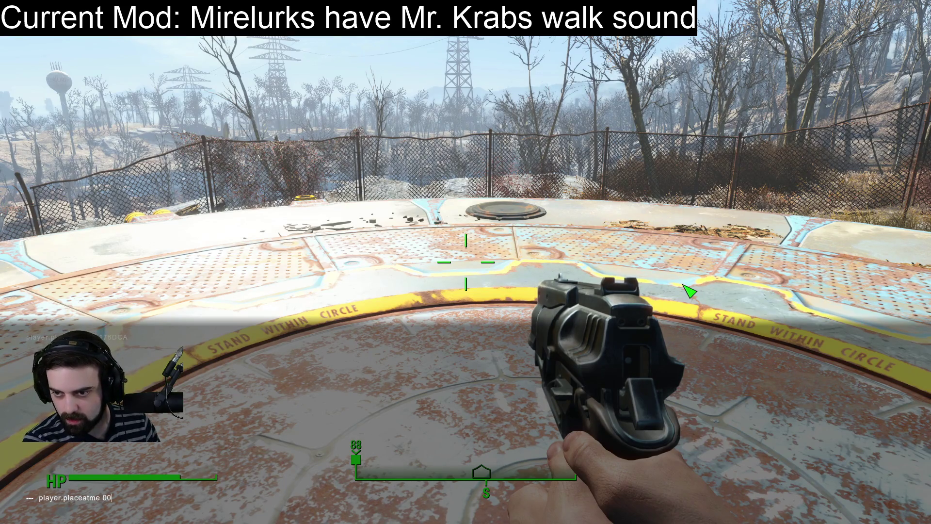
pyautogui.write('024')
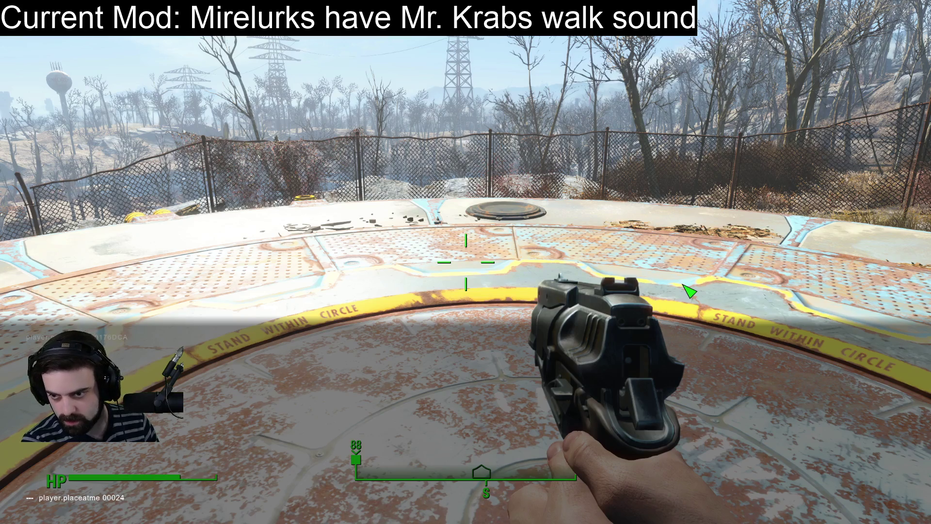
pyautogui.write('002')
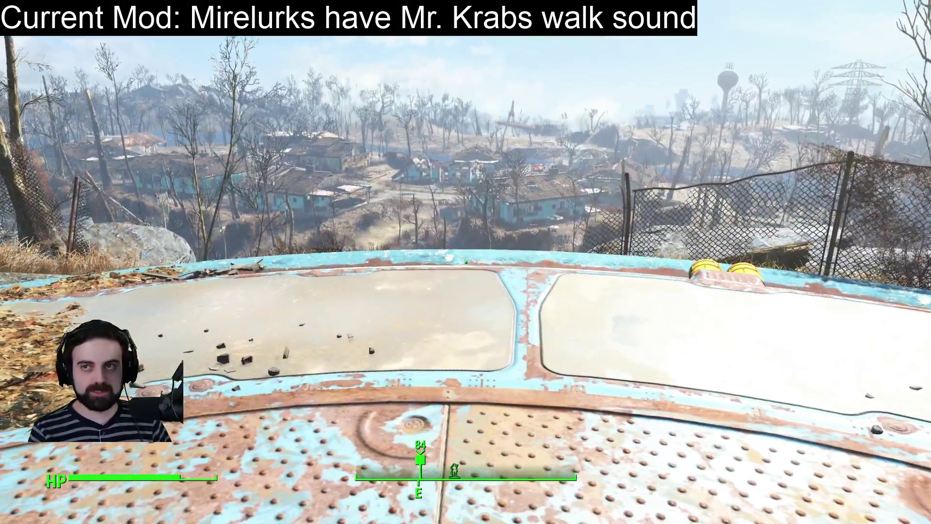
# Step: Close the console, walk off the platform onto the dirt slope, and pause
pyautogui.press('`')
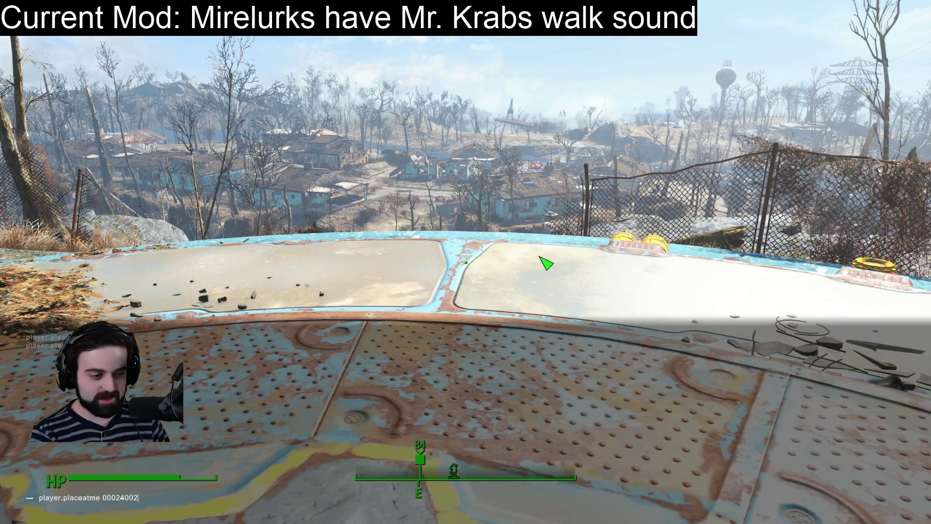
pyautogui.press('`')
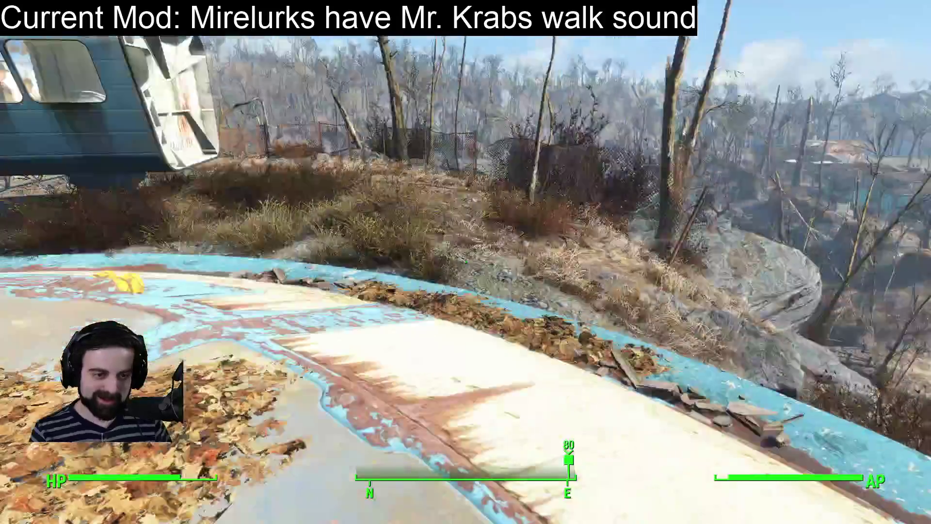
pyautogui.press('w')
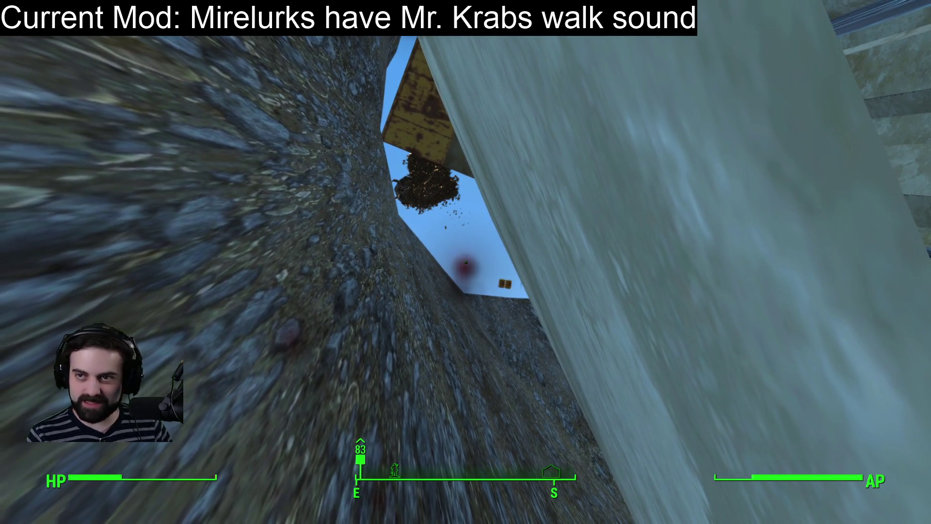
pyautogui.press('Escape')
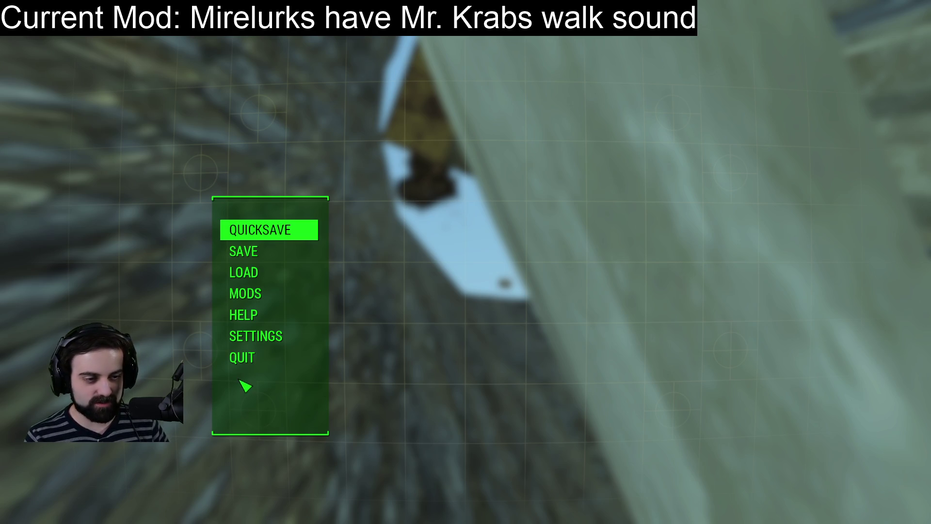
# Step: Save and quit to desktop, then show mirelurk Sound Category records in Creation Kit
pyautogui.click(247, 363)
pyautogui.click(466, 487)
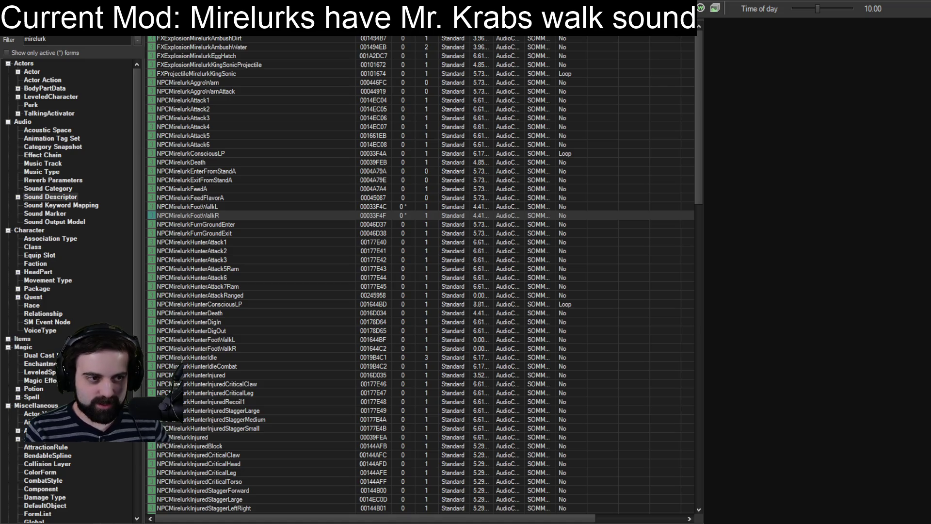
pyautogui.click(58, 189)
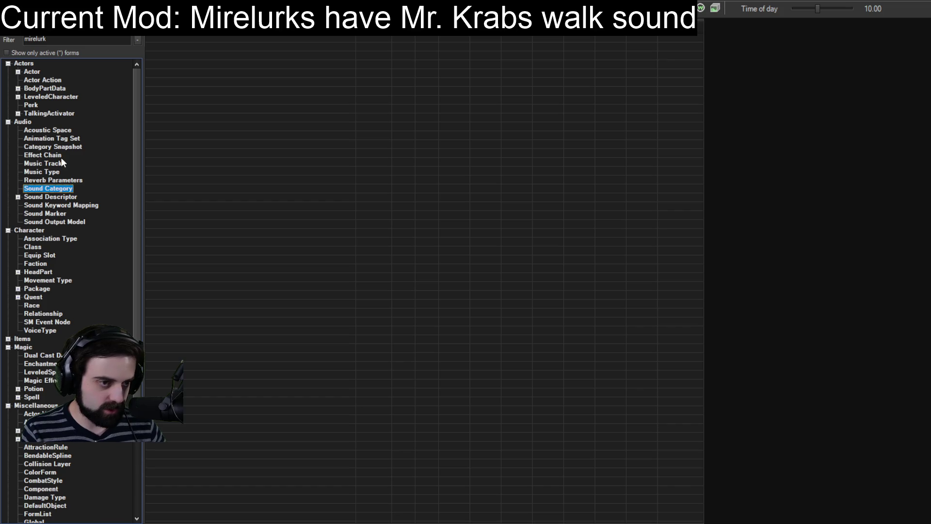
# Step: Browse mirelurk Sound Marker, Sound Keyword Mapping and Actor records, selecting AudioTemplateMirelurk
pyautogui.click(56, 214)
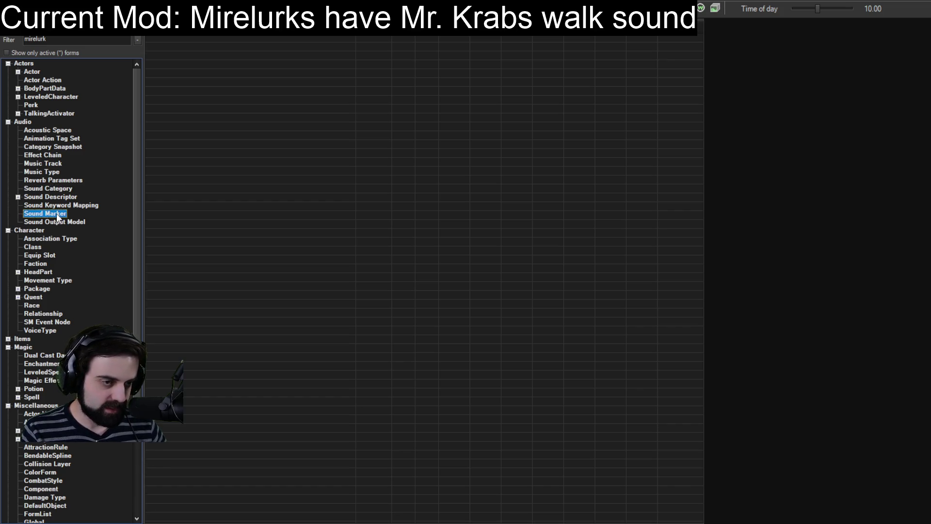
pyautogui.click(62, 208)
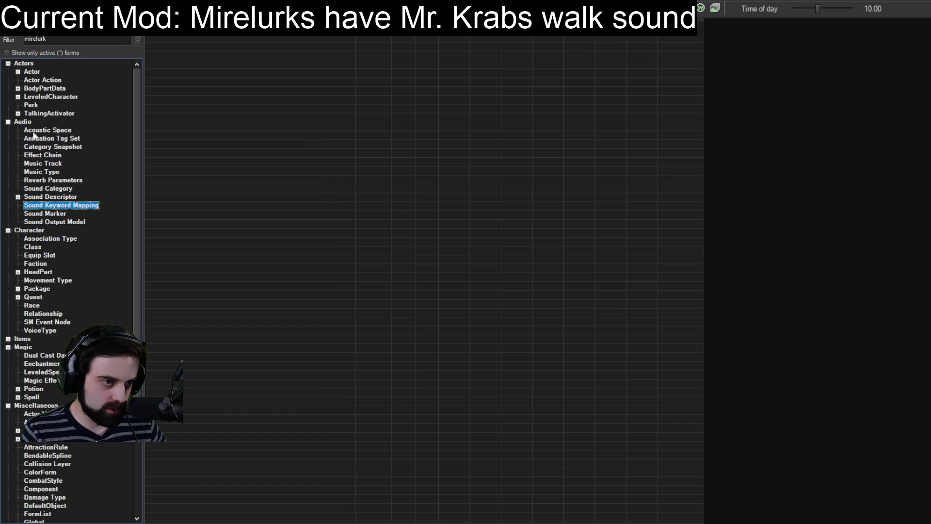
pyautogui.click(36, 72)
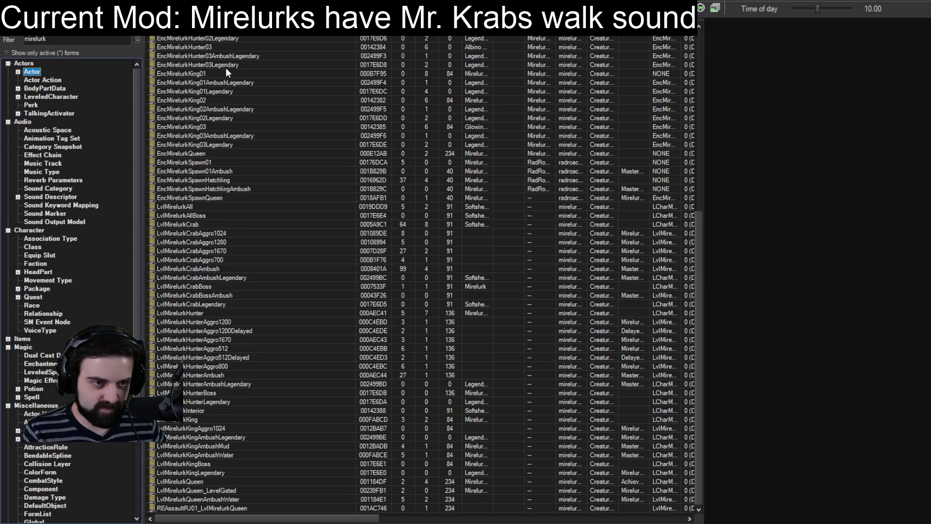
pyautogui.scroll(11, 226, 68)
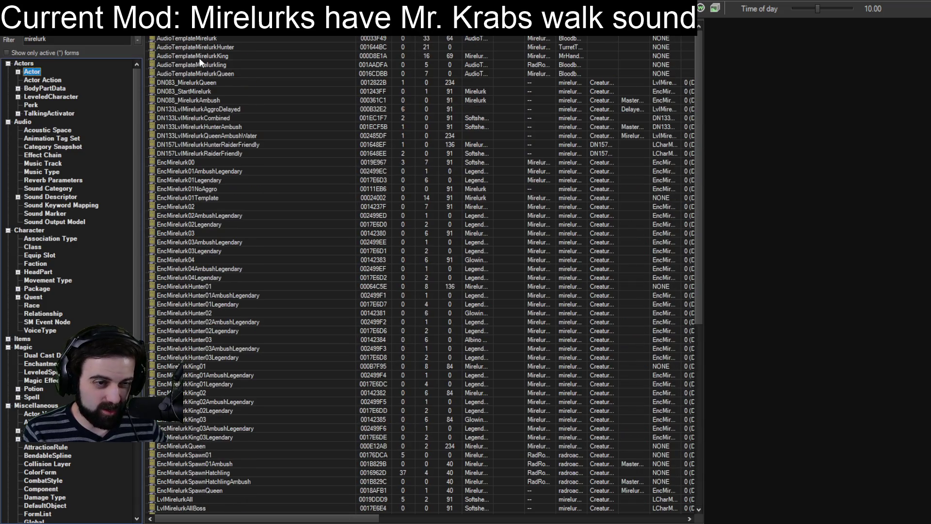
pyautogui.click(192, 38)
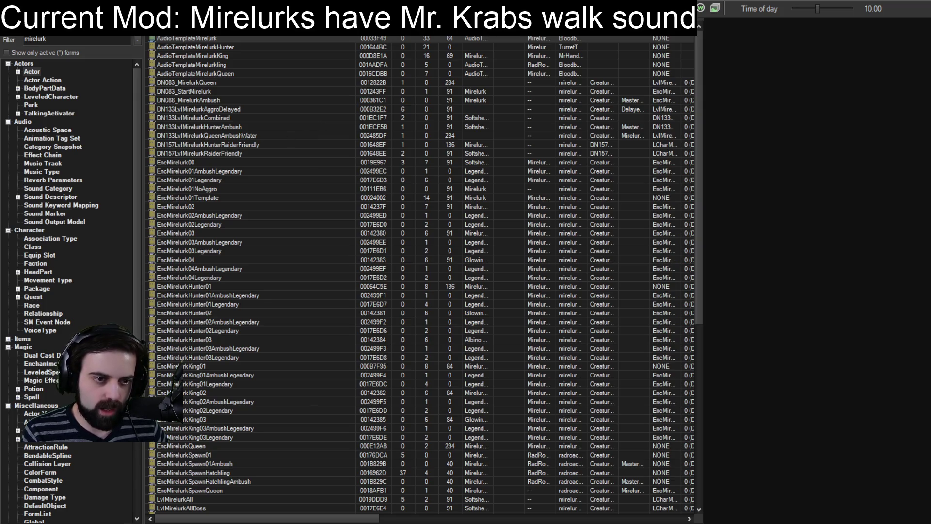
# Step: Show mirelurk records of every form type and extend the filter to 'mirelurkc'
pyautogui.scroll(-5, 220, 160)
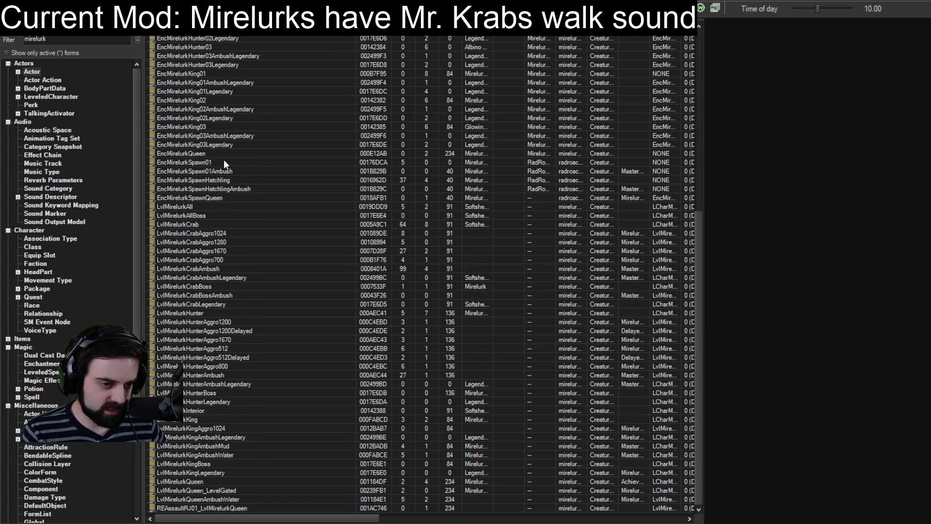
pyautogui.scroll(5, 214, 214)
pyautogui.scroll(-6, 77, 291)
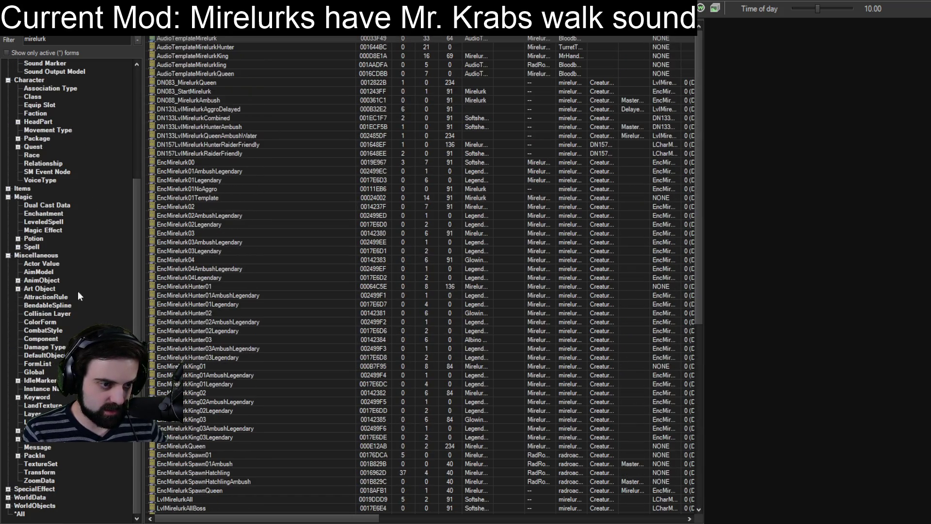
pyautogui.click(20, 513)
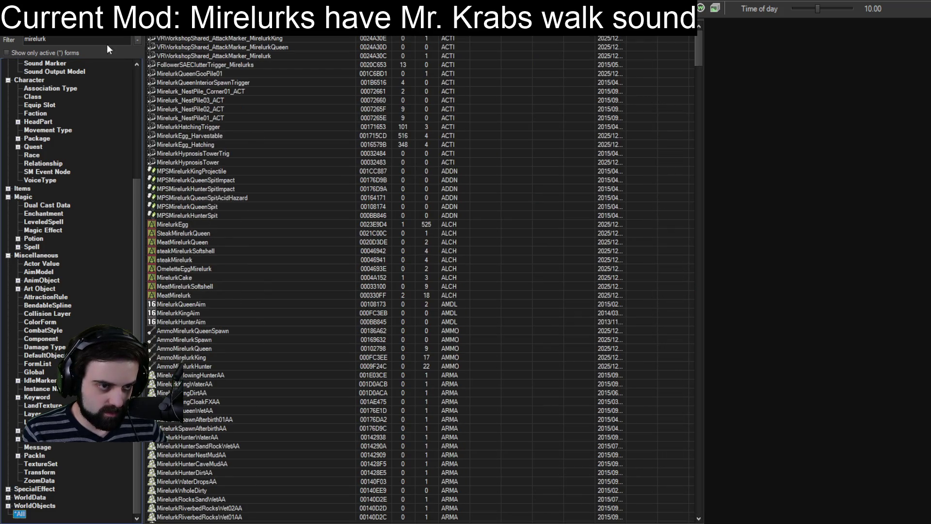
pyautogui.click(97, 40)
pyautogui.write('c')
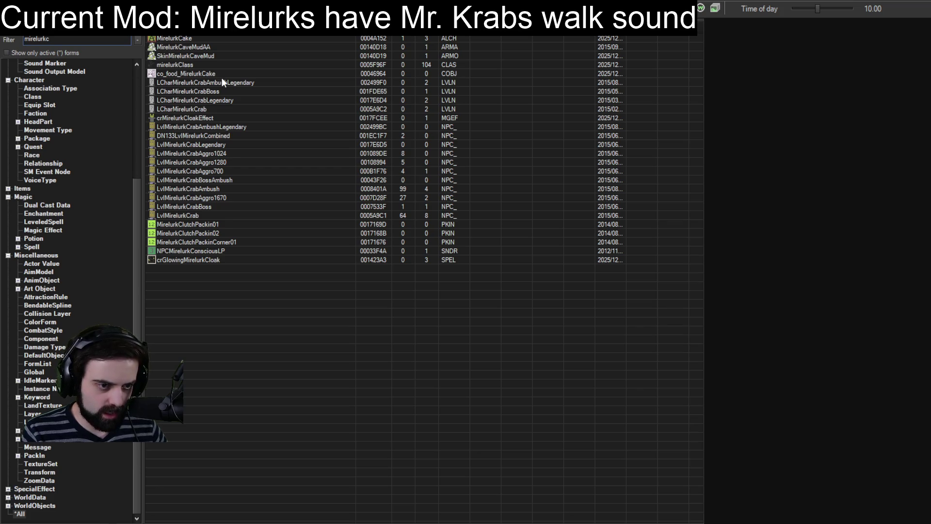
# Step: Review NPCMirelurkConsciousLP's Conditions and Sound tabs, close it, and edit the name filter
pyautogui.doubleClick(209, 252)
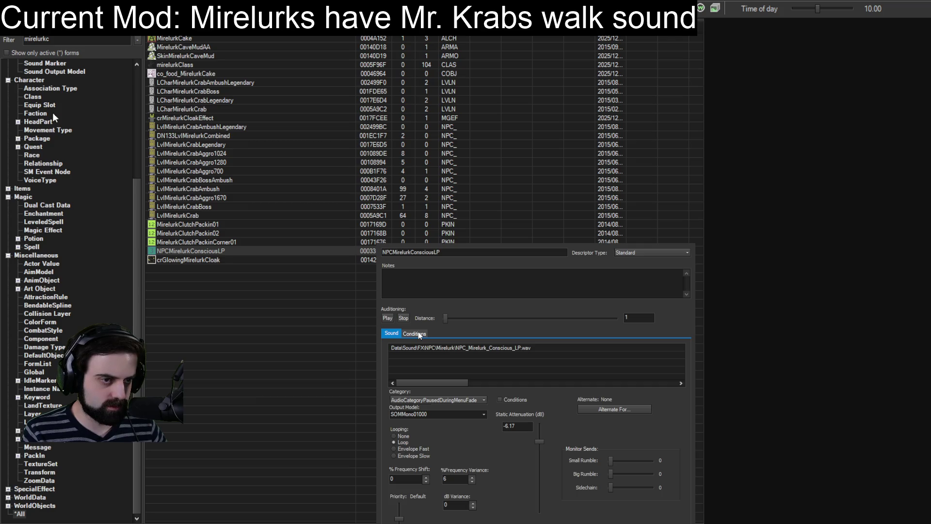
pyautogui.click(419, 334)
pyautogui.click(392, 334)
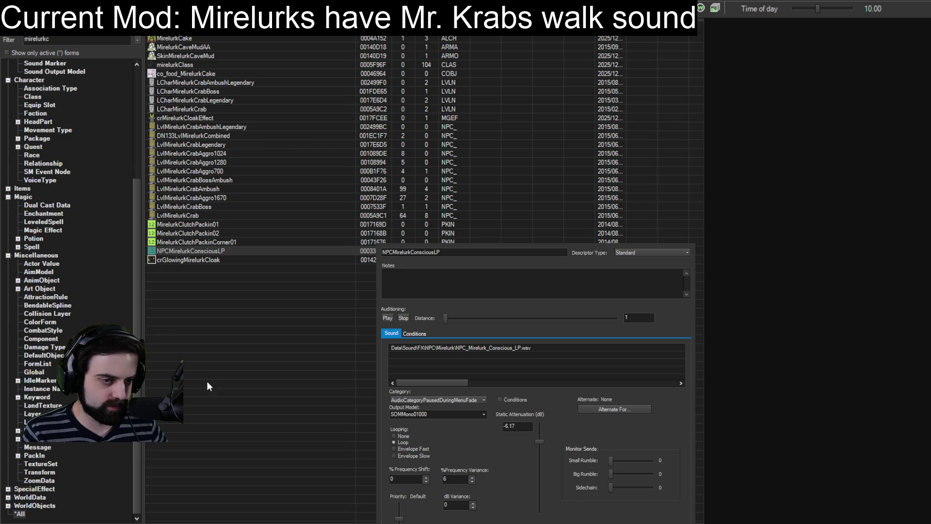
pyautogui.click(206, 394)
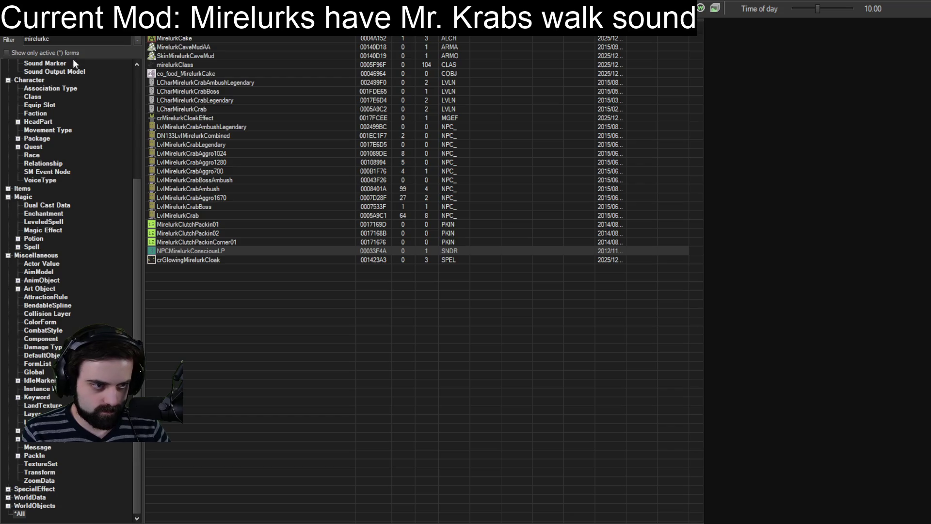
pyautogui.click(87, 40)
# Step: Trim the filter back to 'mirelurk' and select the AudioTemplateMirelurk actor record
pyautogui.press('BackSpace')
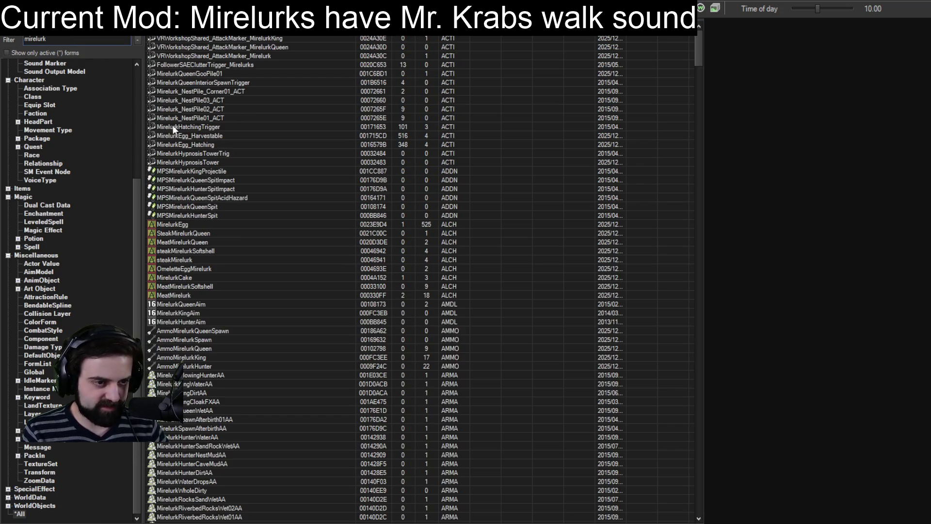
pyautogui.scroll(6, 34, 82)
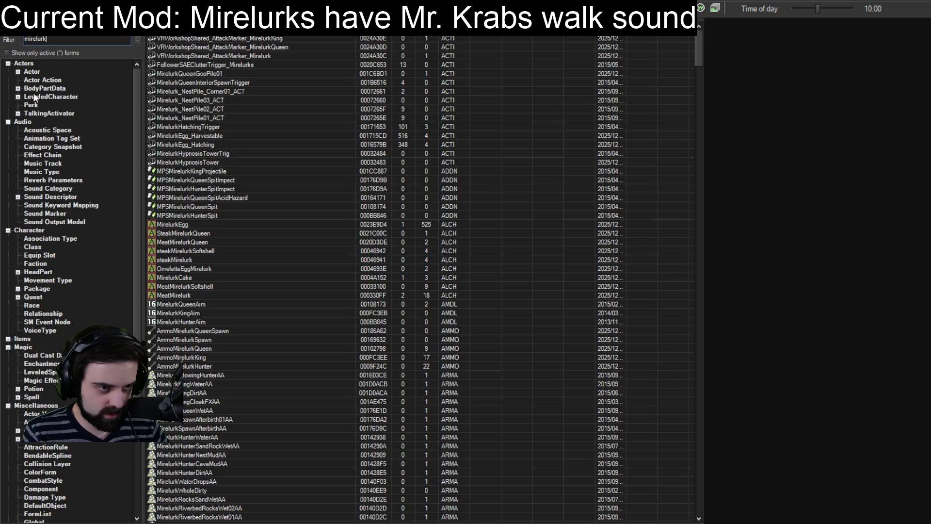
pyautogui.click(31, 73)
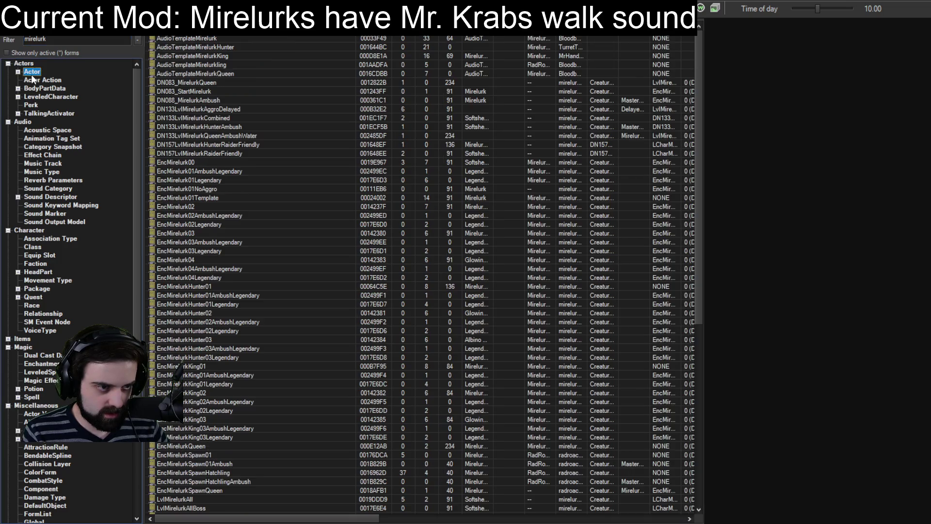
pyautogui.click(200, 39)
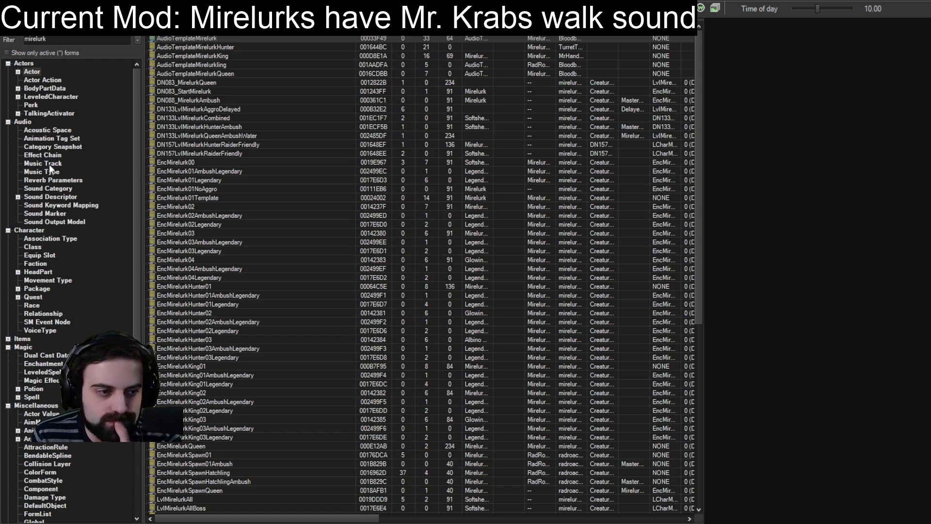
# Step: Browse the Mirelurk sound descriptors, then return to Actor records and reselect AudioTemplateMirelurk
pyautogui.click(51, 196)
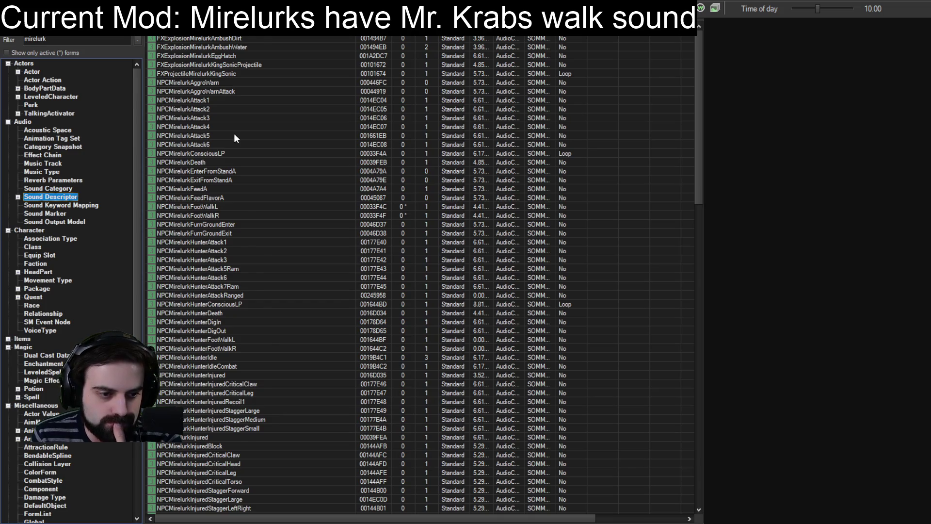
pyautogui.scroll(-20, 233, 139)
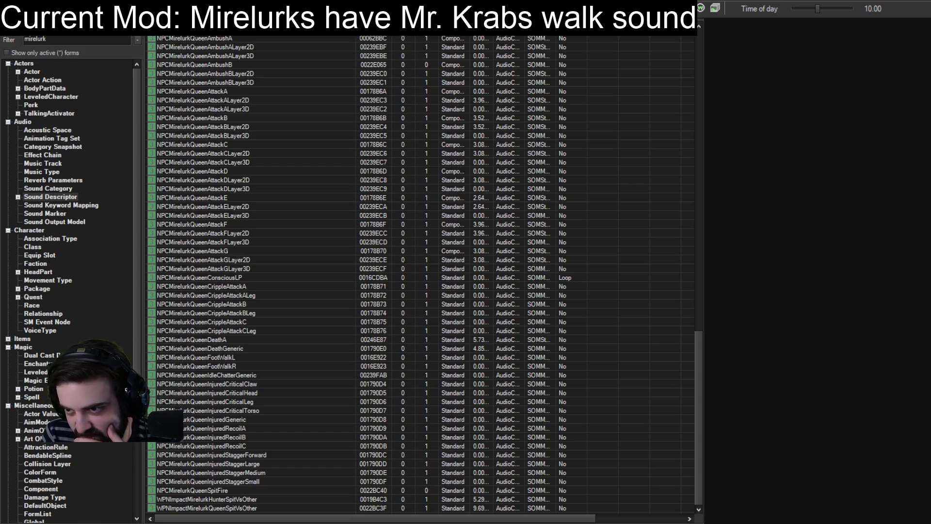
pyautogui.scroll(20, 422, 271)
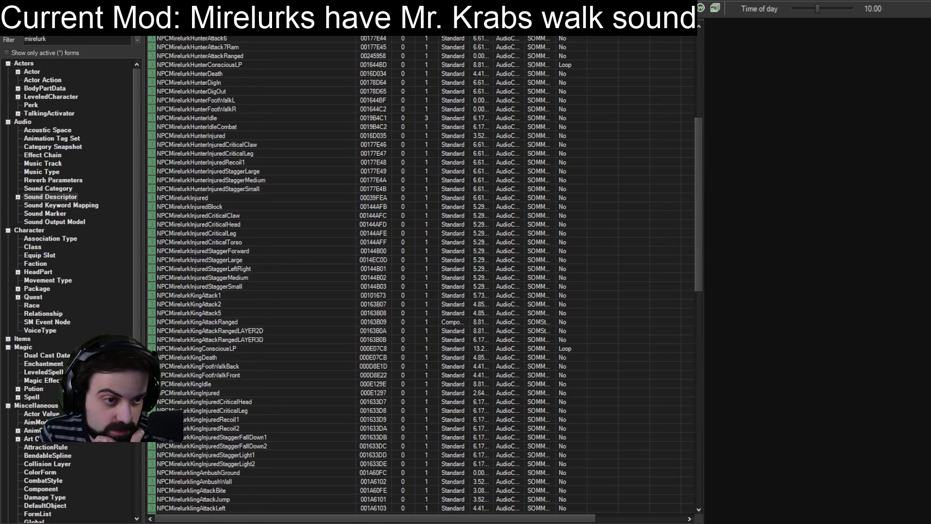
pyautogui.click(31, 71)
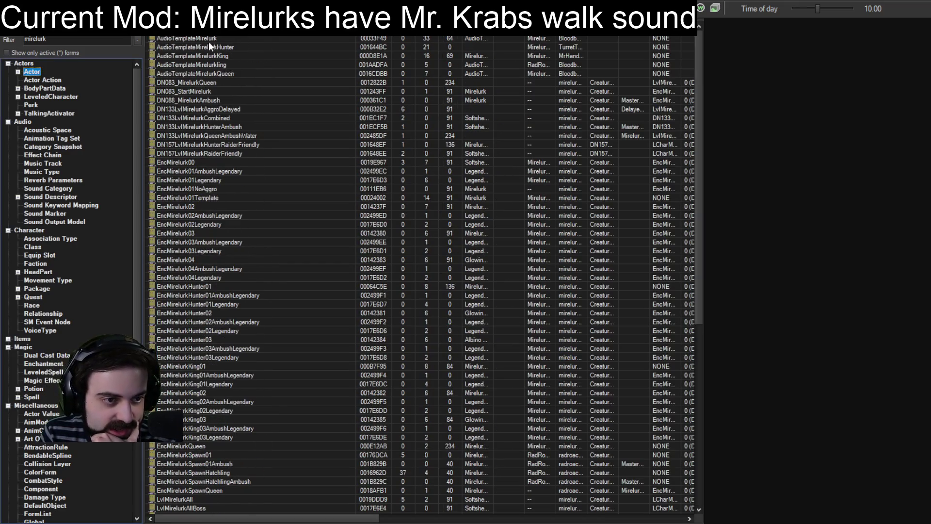
pyautogui.click(194, 37)
# Step: Inspect the AudioTemplateMirelurk actor without saving, then try the filter 'mirelurkvoice'
pyautogui.doubleClick(196, 38)
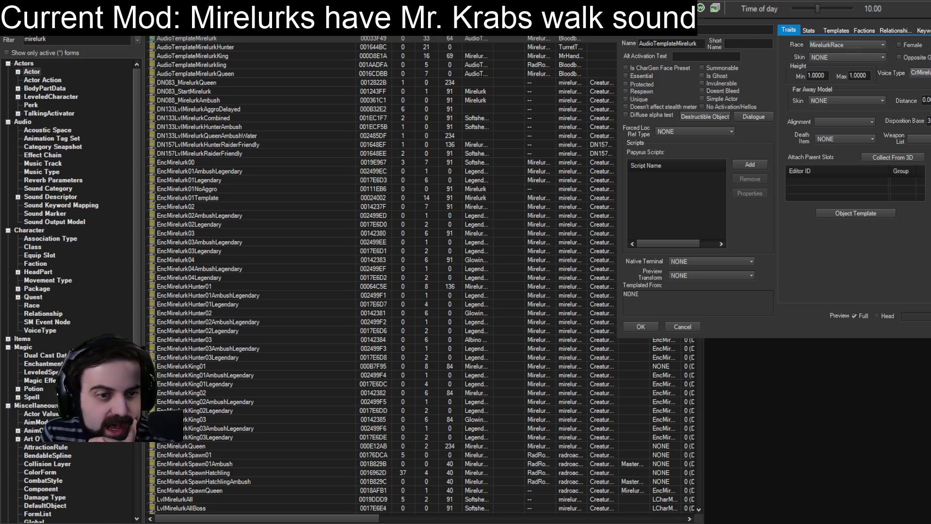
pyautogui.press('Escape')
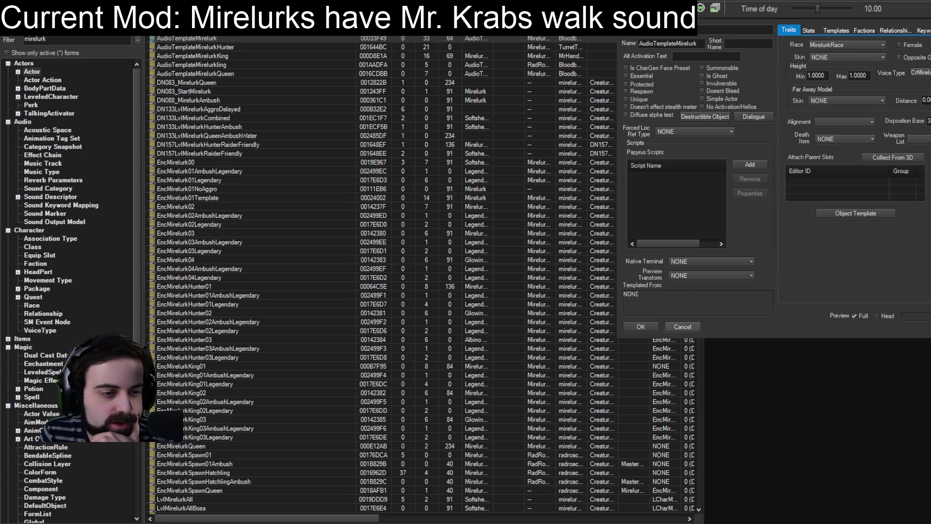
pyautogui.write('voice')
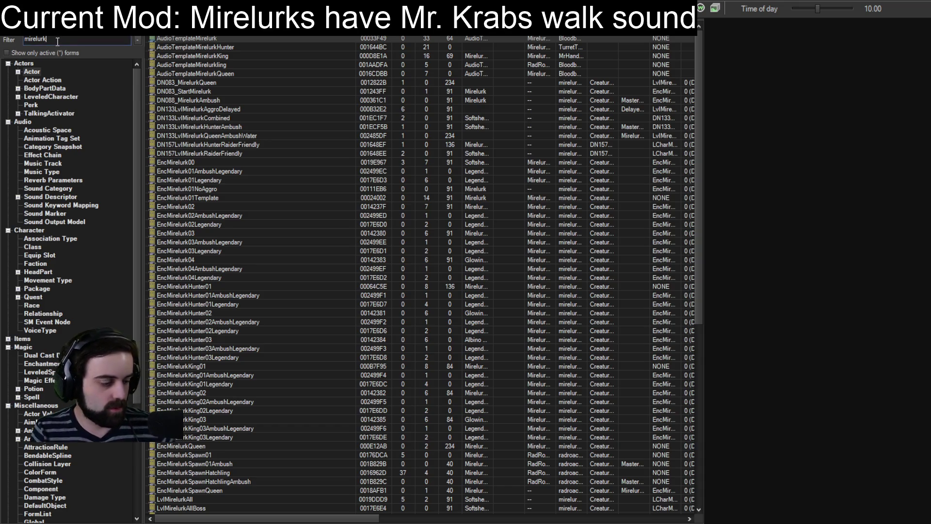
pyautogui.scroll(-6, 68, 242)
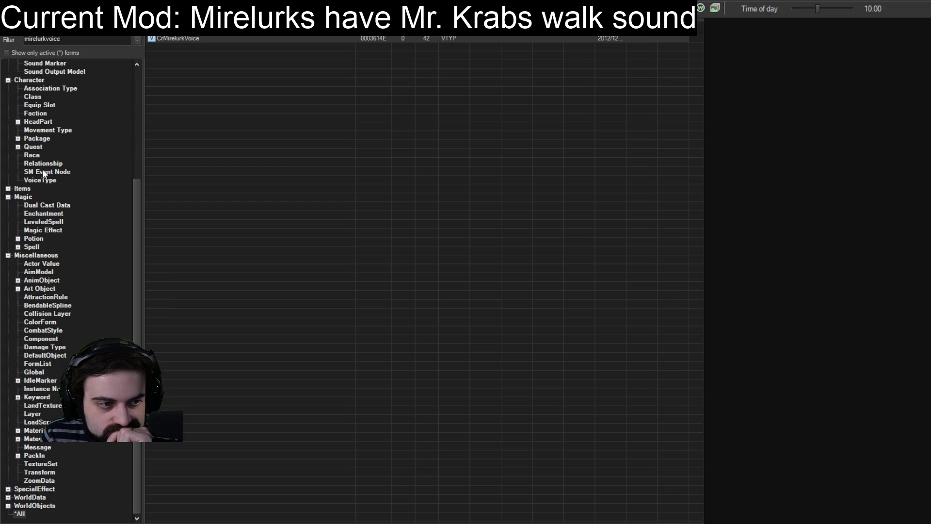
pyautogui.scroll(5, 30, 294)
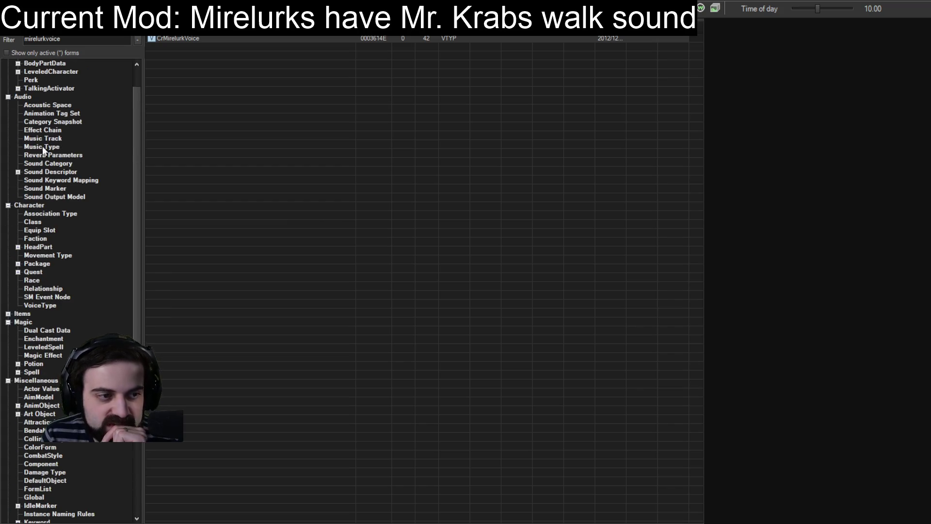
# Step: List Sound Descriptor records filtered by 'mirelurk', then narrow the filter to 'footwalkl'
pyautogui.click(41, 172)
pyautogui.doubleClick(42, 39)
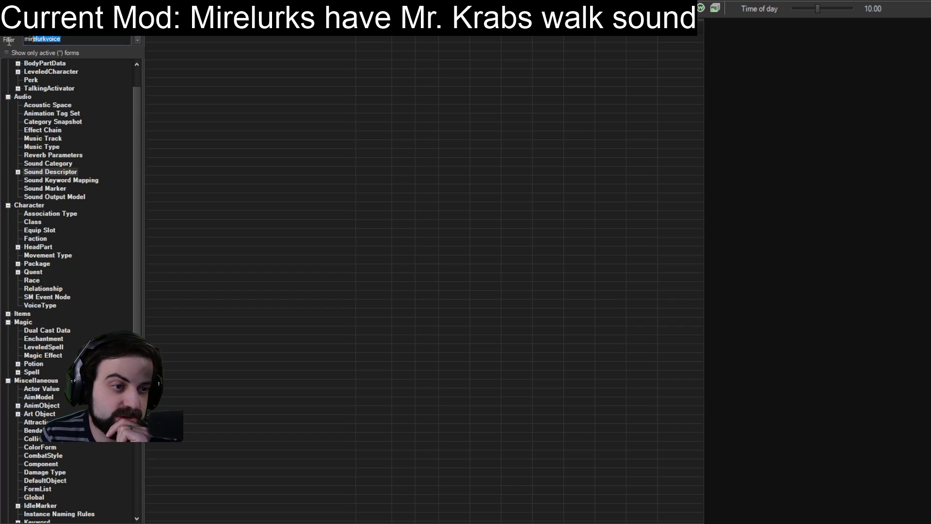
pyautogui.write('mirelurk')
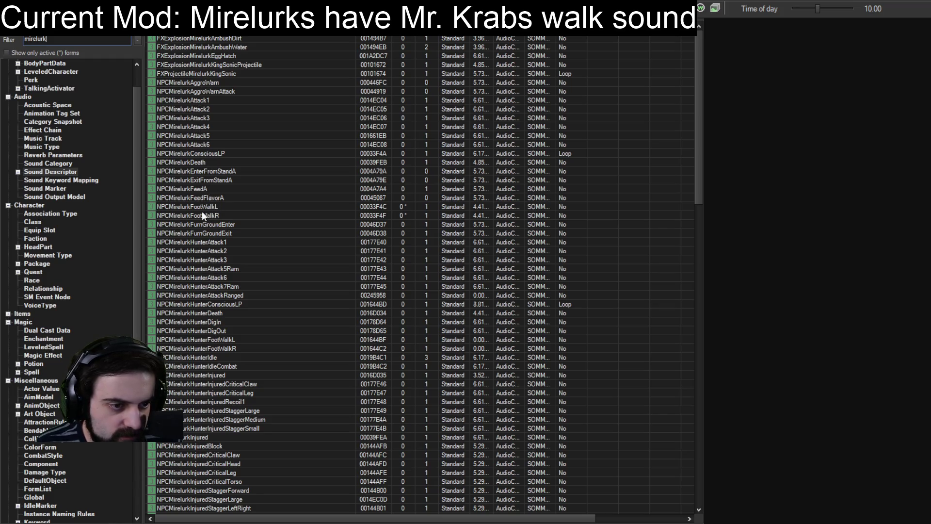
pyautogui.doubleClick(36, 38)
pyautogui.write('footwalkl')
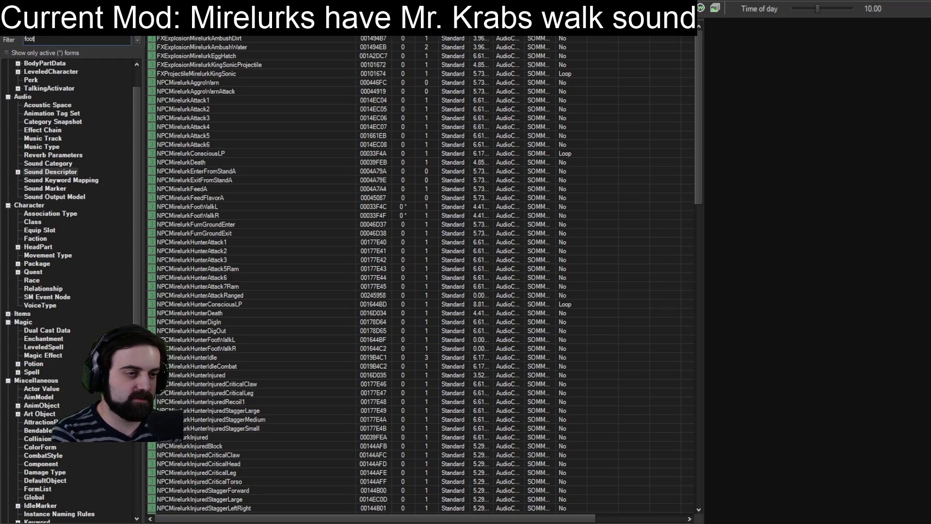
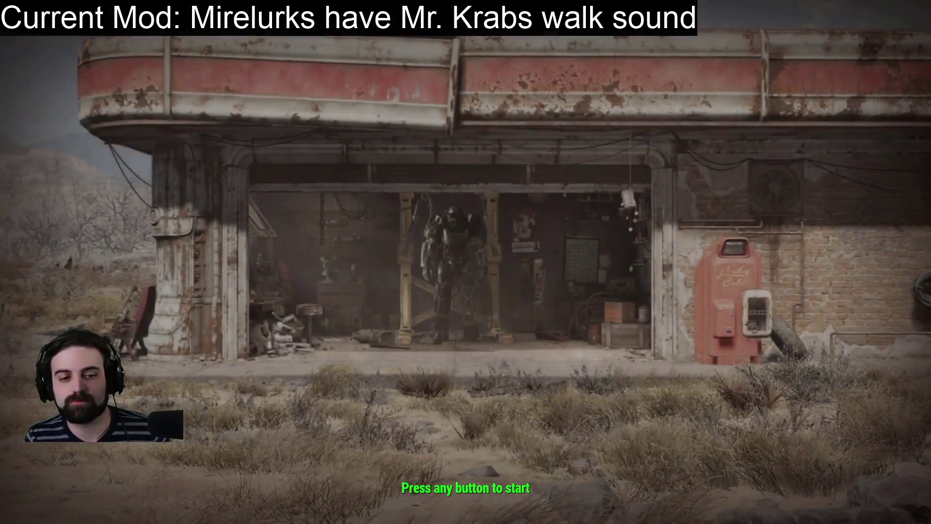
# Step: Load the Commonwealth save from the title screen and open the command console in-game
pyautogui.press('Return')
pyautogui.click(243, 272)
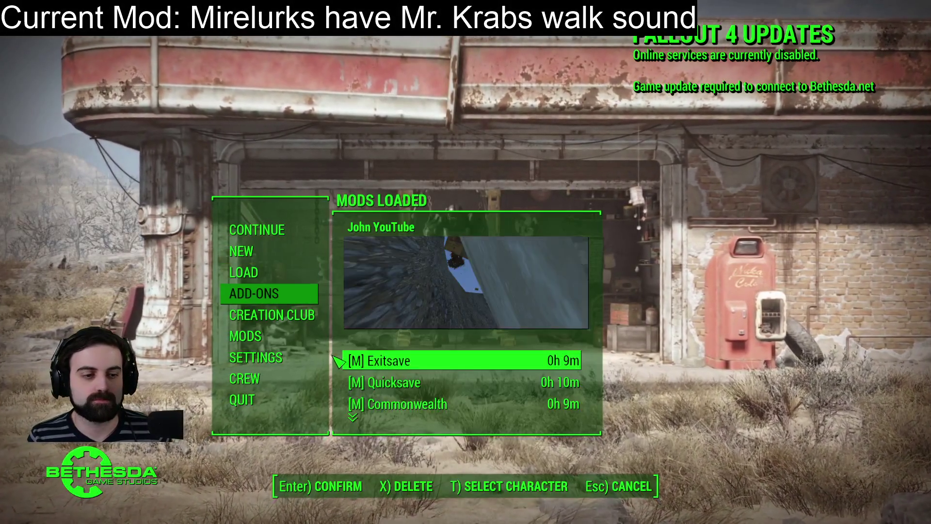
pyautogui.click(391, 405)
pyautogui.press('Return')
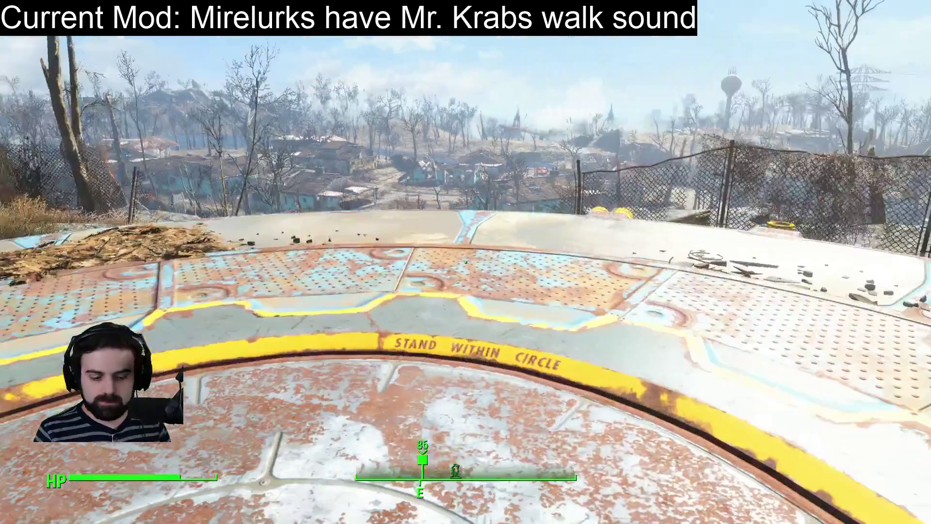
pyautogui.press('`')
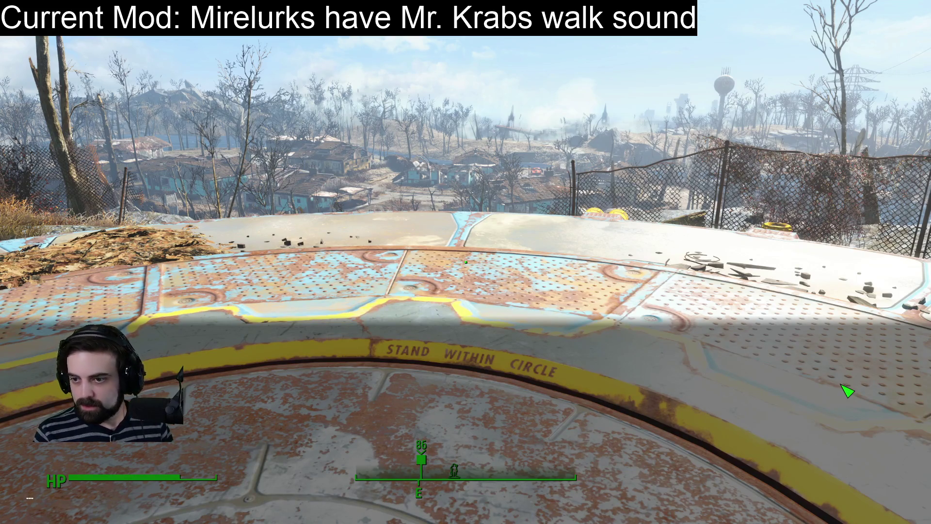
pyautogui.write('player')
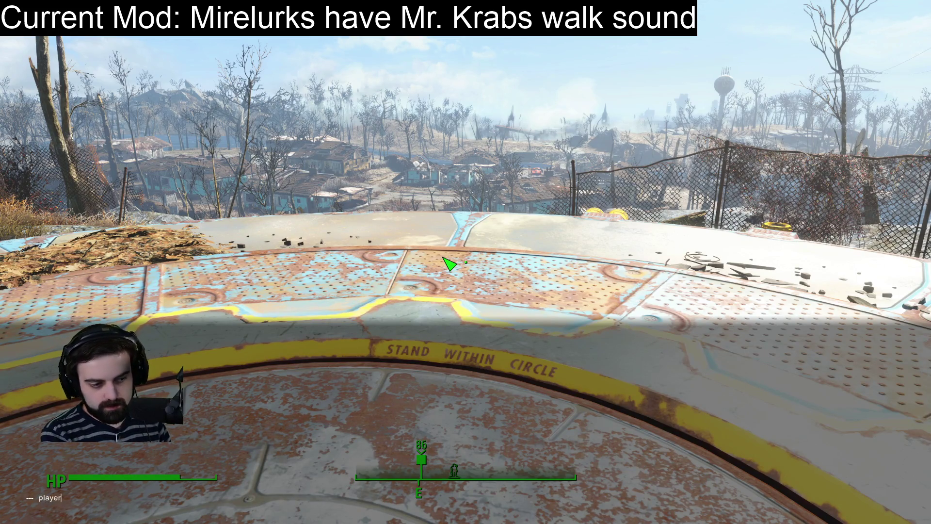
pyautogui.write('.placeatme')
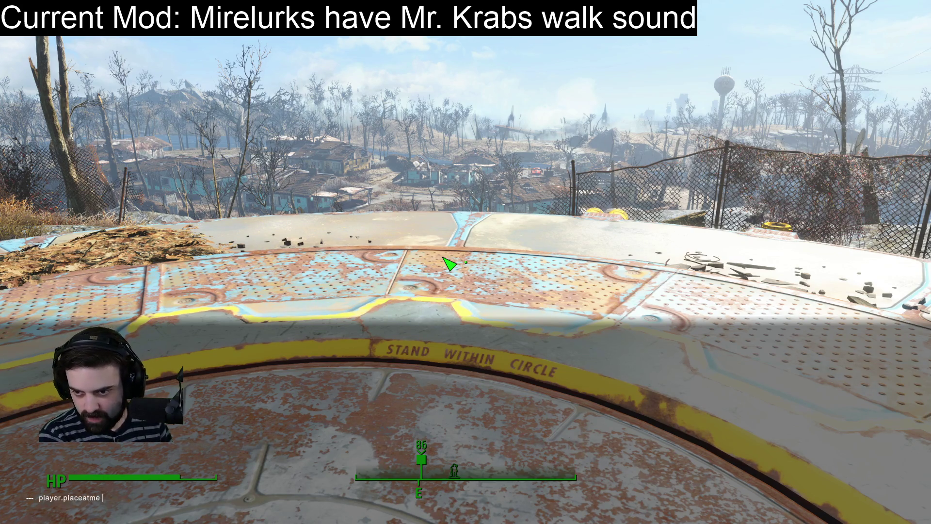
pyautogui.write(' 00024')
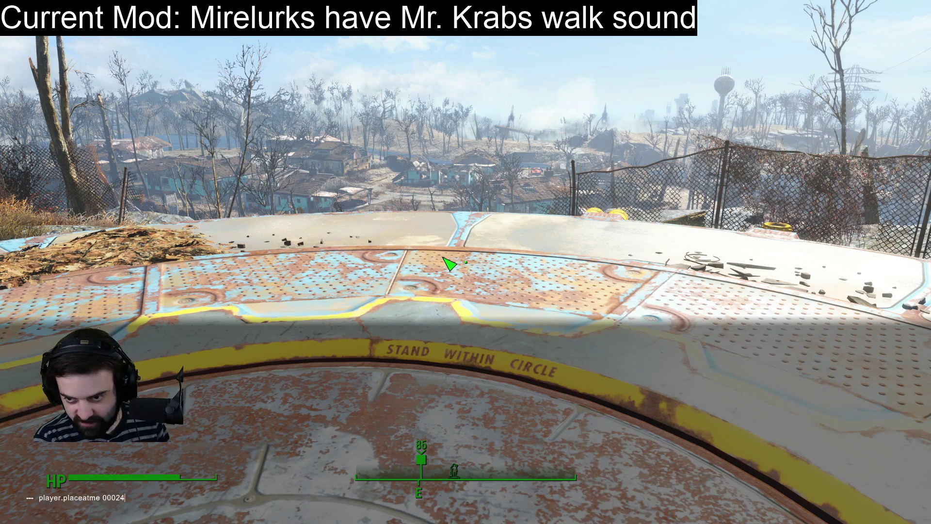
pyautogui.write('002 ')
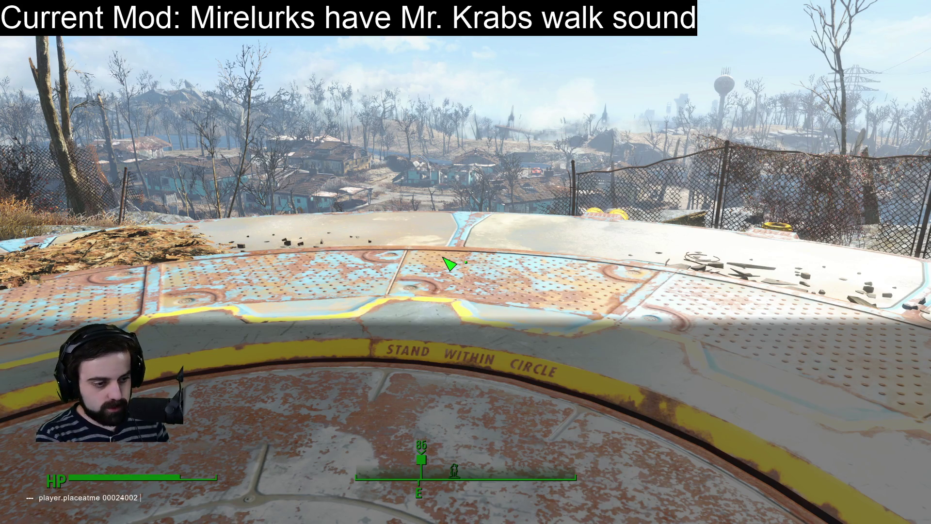
pyautogui.write('20')
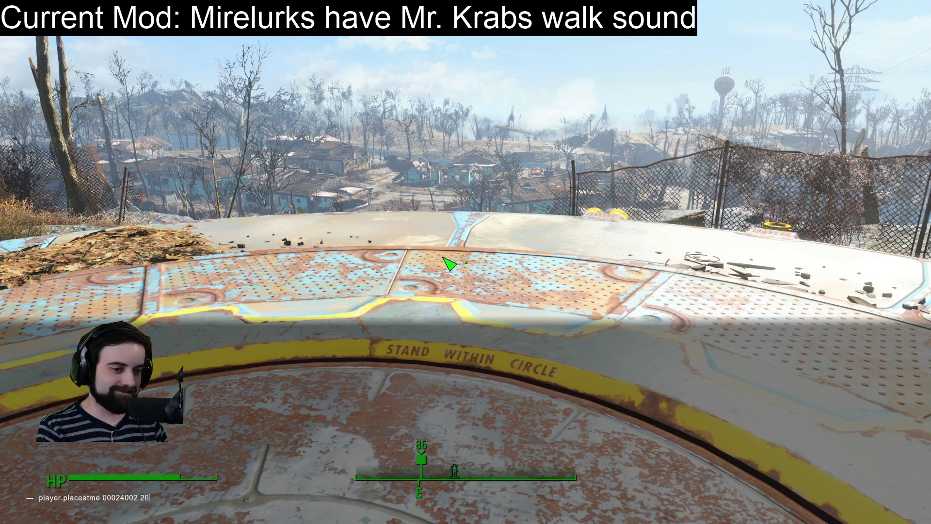
pyautogui.press('Return')
pyautogui.press('`')
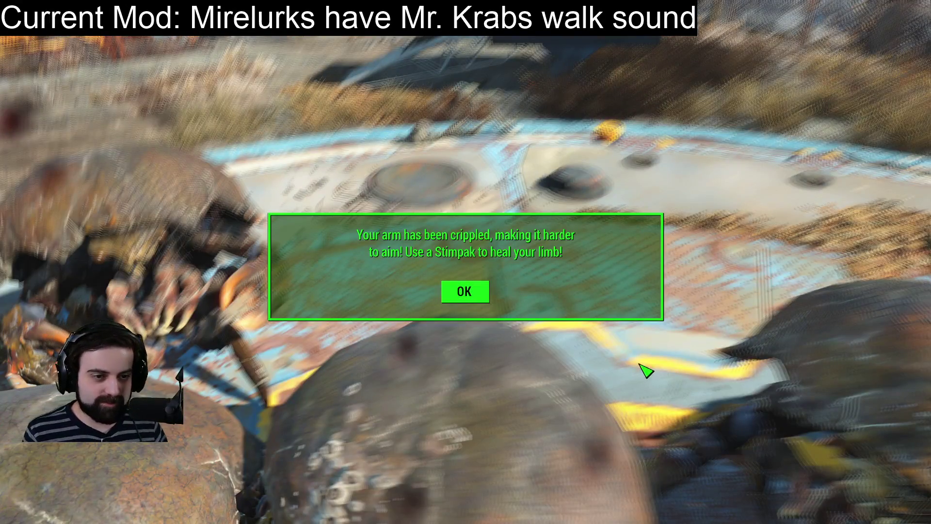
pyautogui.click(480, 297)
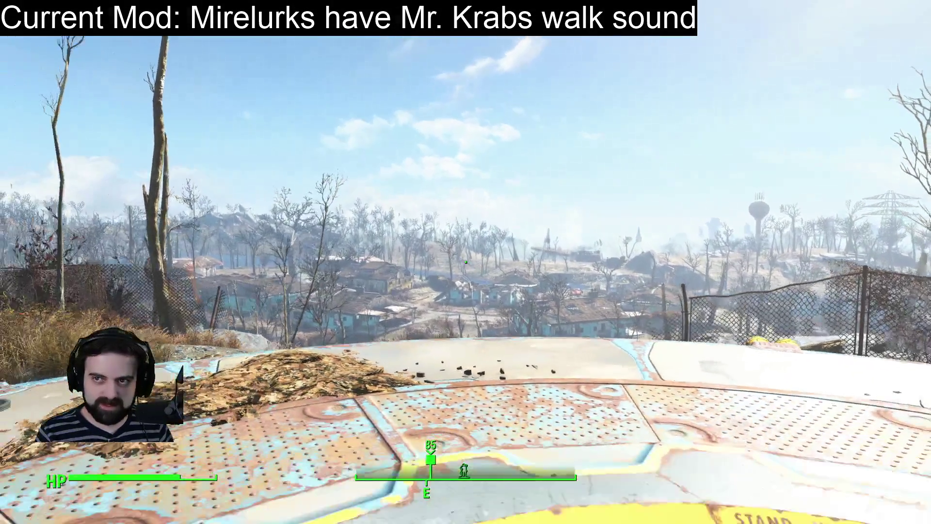
# Step: Pause the game after the Mirelurk encounter
pyautogui.press('Escape')
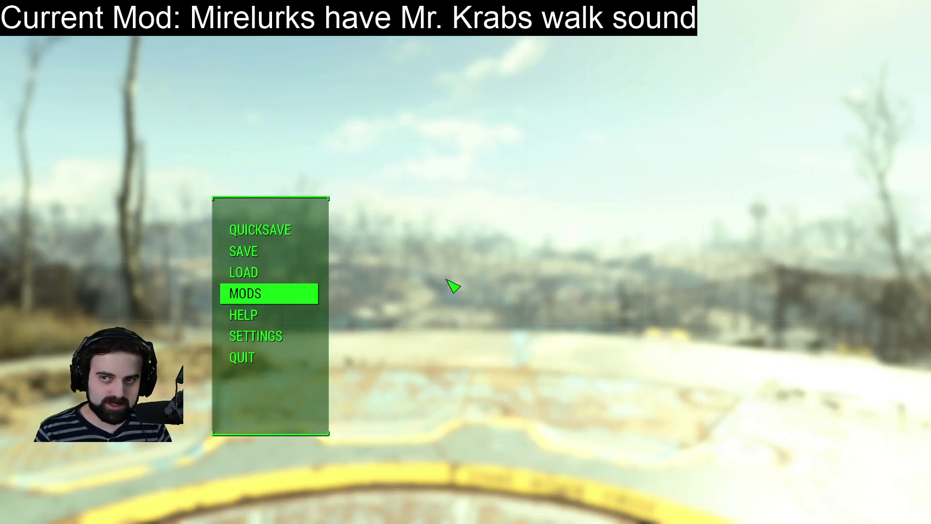
# Step: Quit the game and return to the Preston script at line 11 in the editor
pyautogui.click(248, 363)
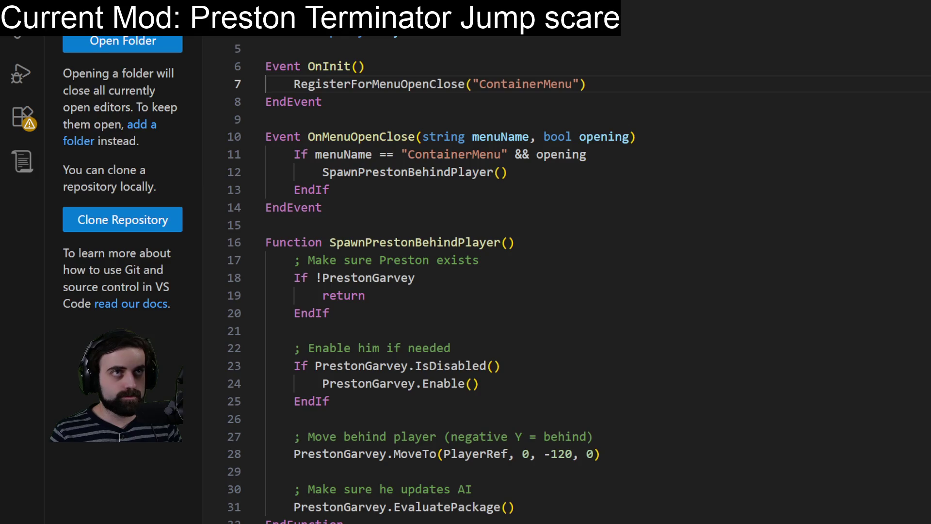
pyautogui.click(587, 154)
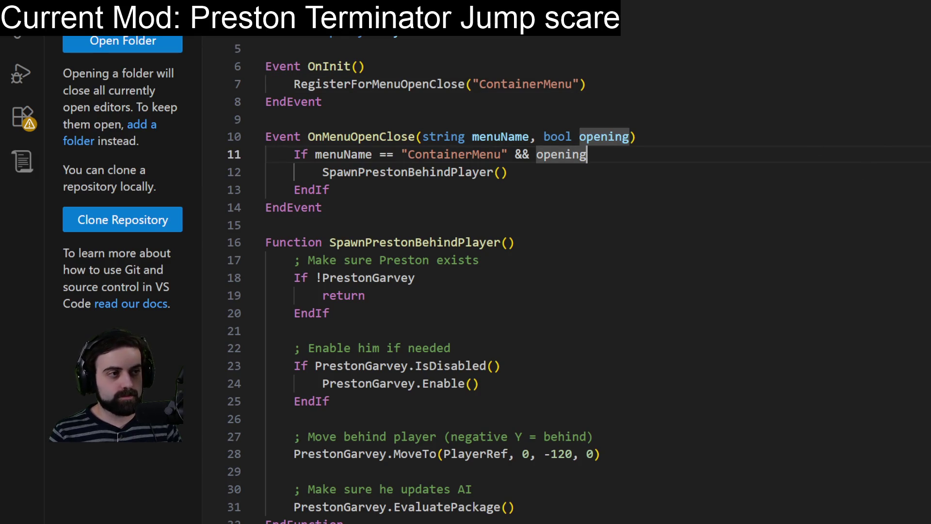
# Step: Hide the side bar and review the ContainerMenu registration and SpawnPrestonBehindPlayer call
pyautogui.hotkey('ctrl', 'b')
pyautogui.click(563, 100)
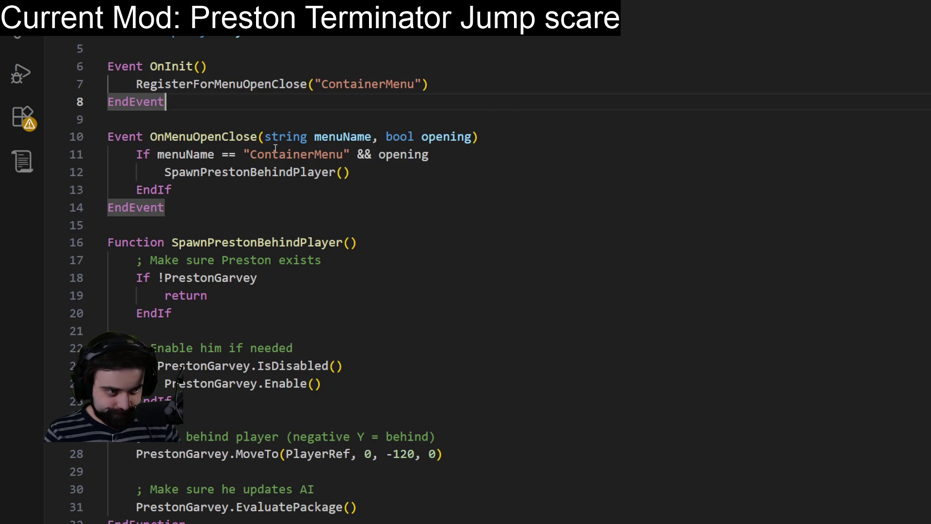
pyautogui.click(286, 84)
pyautogui.moveTo(286, 84)
pyautogui.mouseDown()
pyautogui.moveTo(427, 84)
pyautogui.moveTo(426, 94)
pyautogui.moveTo(370, 83)
pyautogui.moveTo(505, 97)
pyautogui.moveTo(370, 75)
pyautogui.moveTo(465, 83)
pyautogui.mouseUp()
pyautogui.click(500, 94)
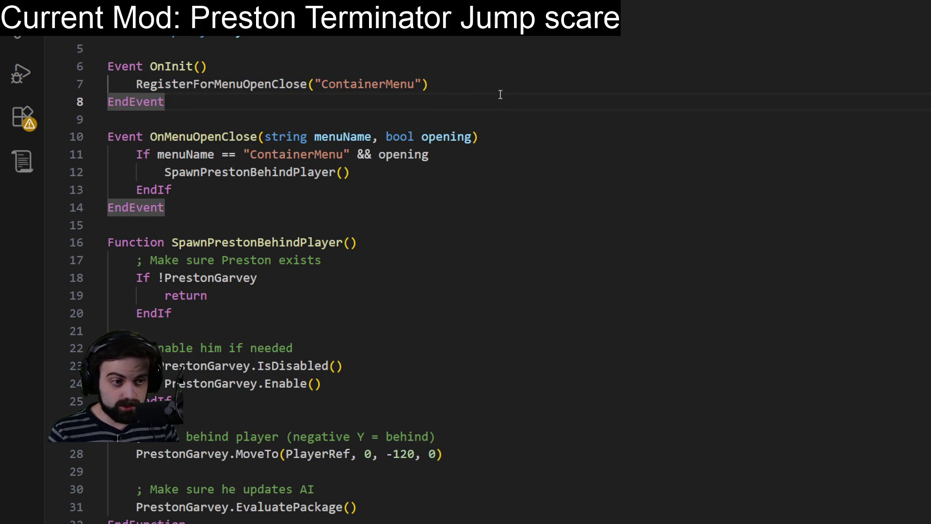
pyautogui.click(478, 119)
pyautogui.click(301, 154)
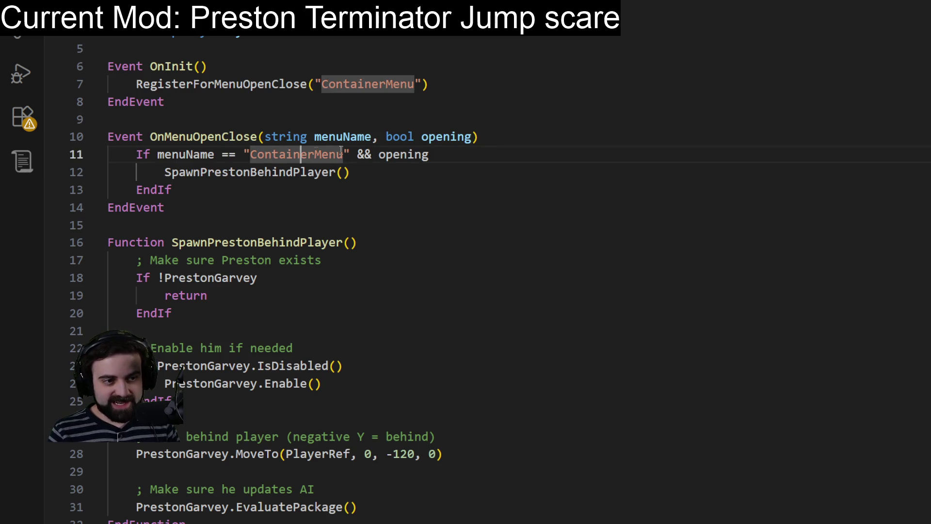
pyautogui.click(297, 179)
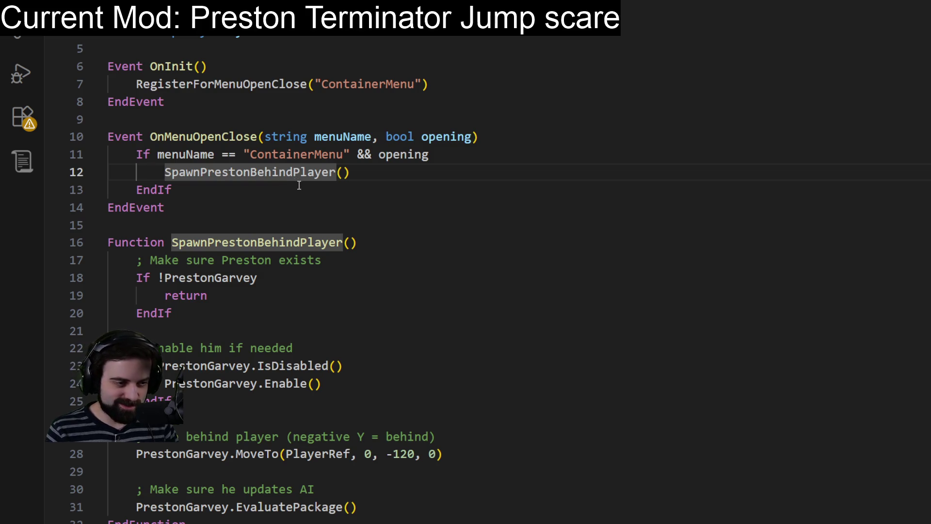
# Step: Replace the entire script with the pasted PlaceAtMe version using a LastOpenedContainer property
pyautogui.click(258, 294)
pyautogui.click(230, 317)
pyautogui.click(226, 330)
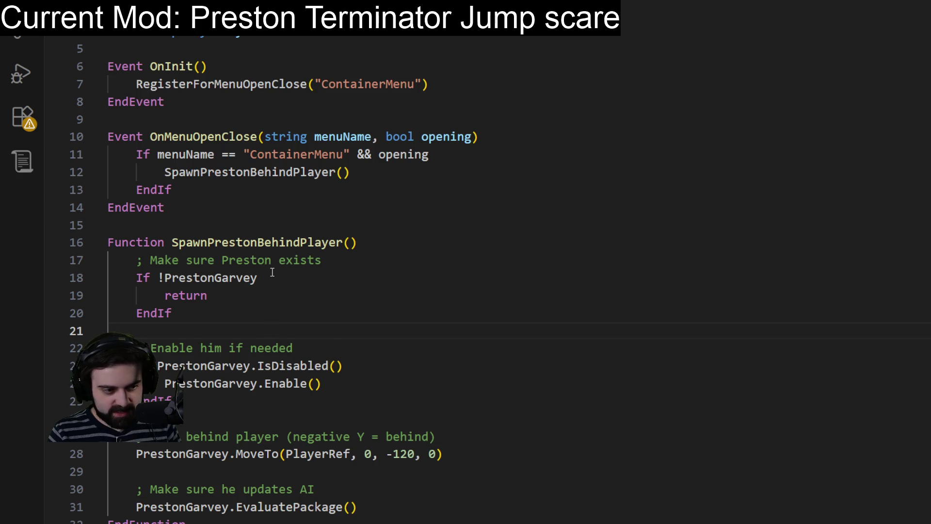
pyautogui.scroll(-1, 270, 268)
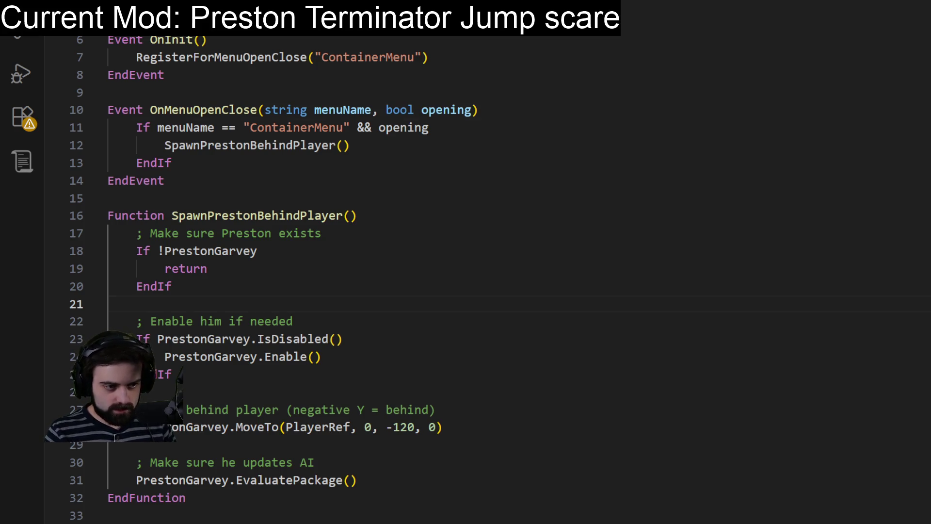
pyautogui.hotkey('ctrl', 'a')
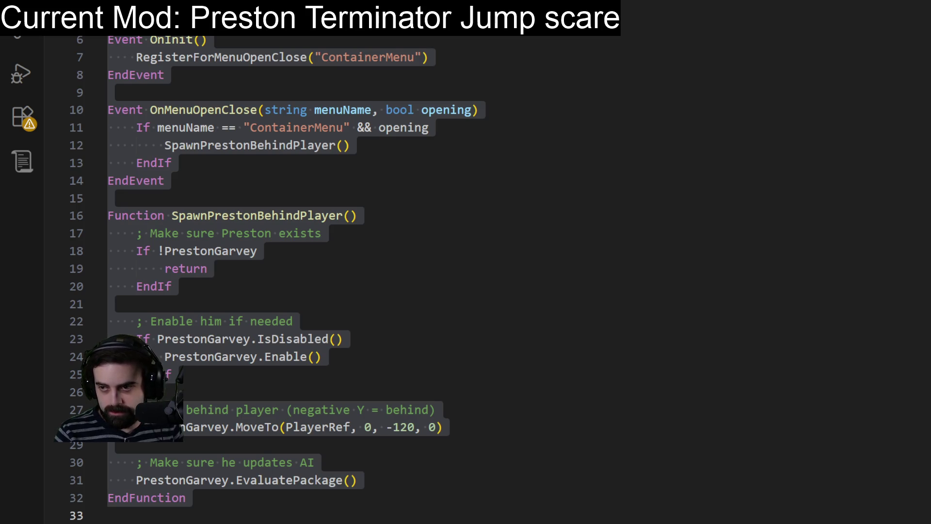
pyautogui.hotkey('ctrl', 'v')
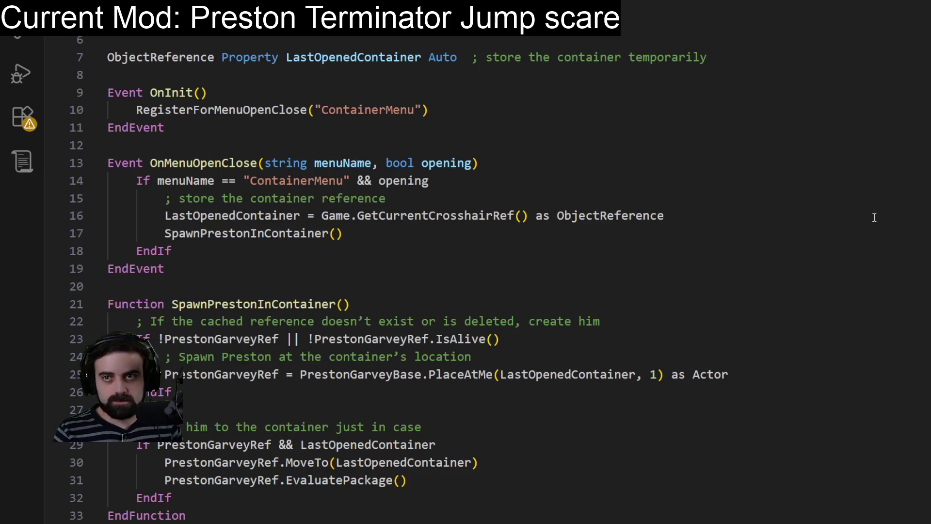
pyautogui.scroll(1, 880, 196)
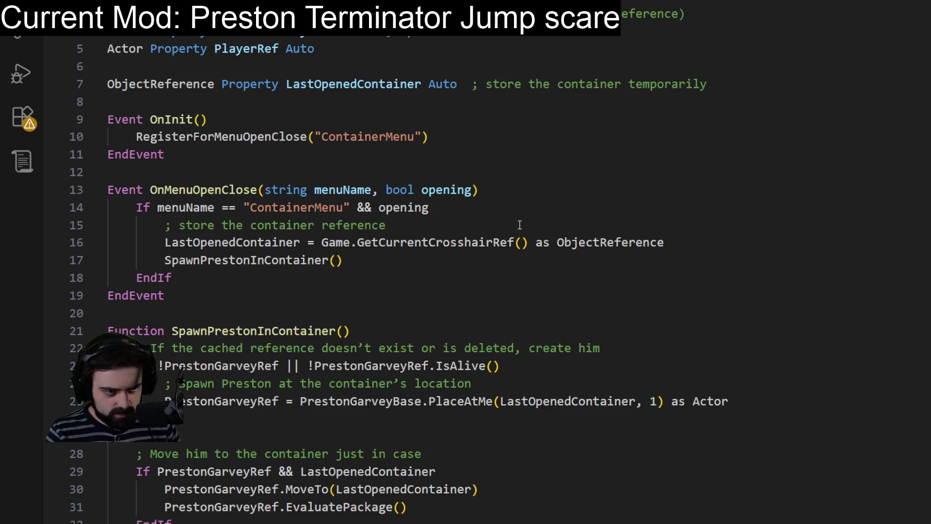
pyautogui.click(237, 262)
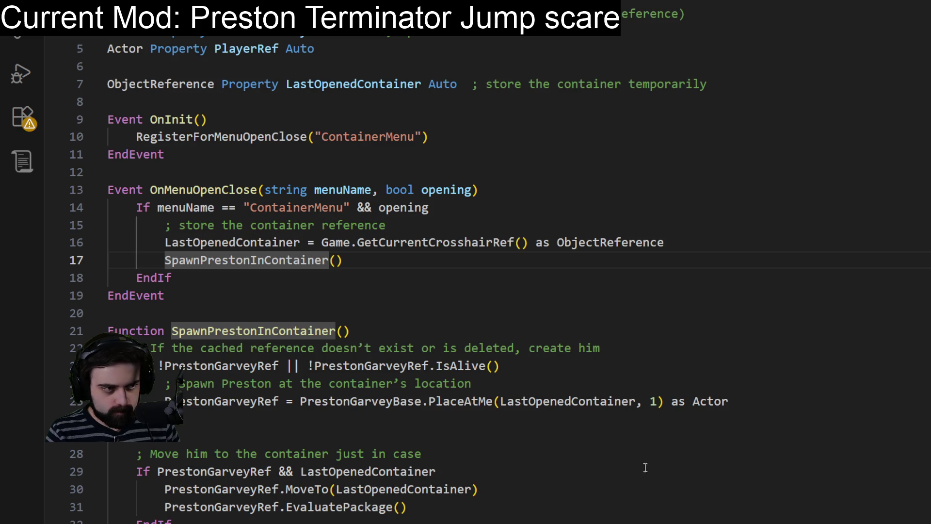
pyautogui.click(737, 325)
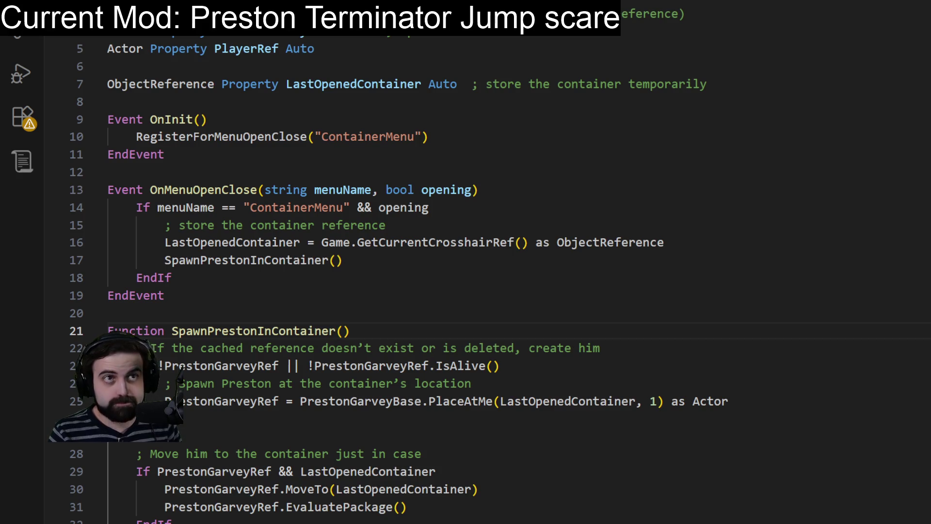
pyautogui.hotkey('alt', 'Tab')
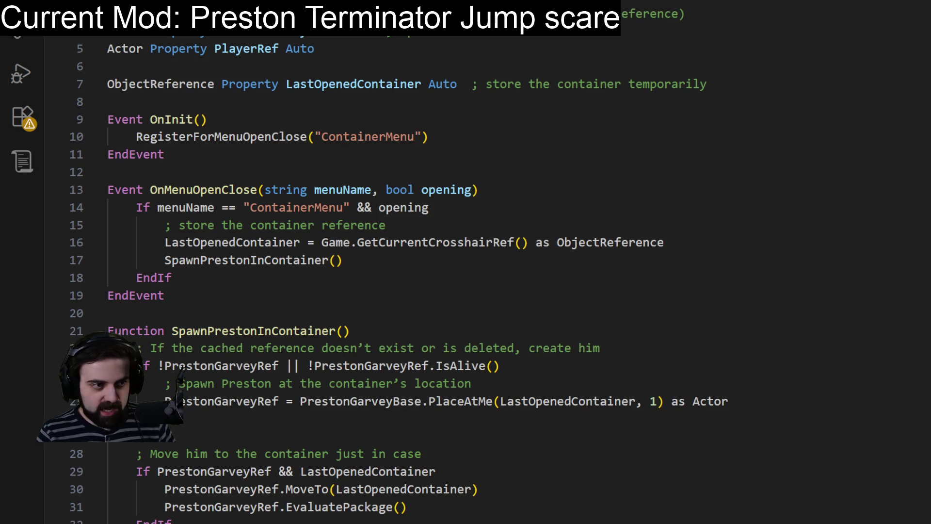
pyautogui.click(219, 66)
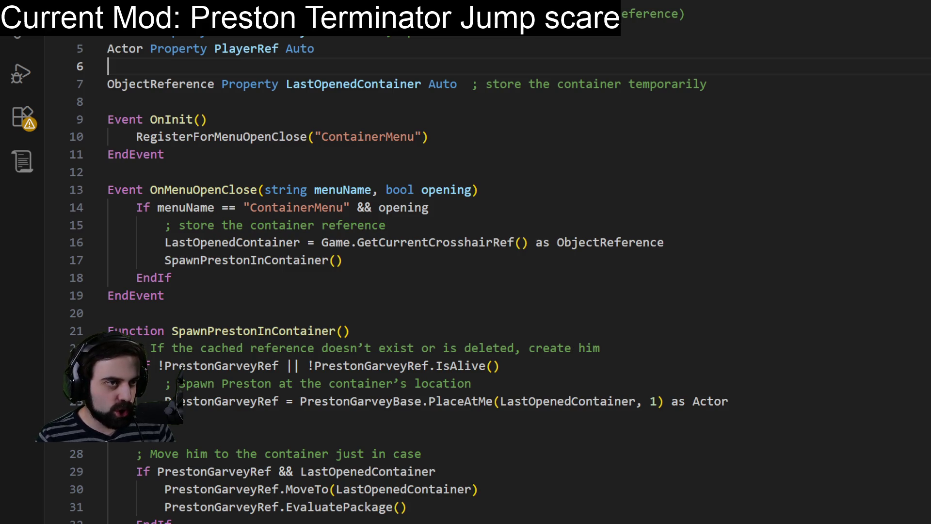
pyautogui.hotkey('ctrl', 'f')
pyautogui.write('i')
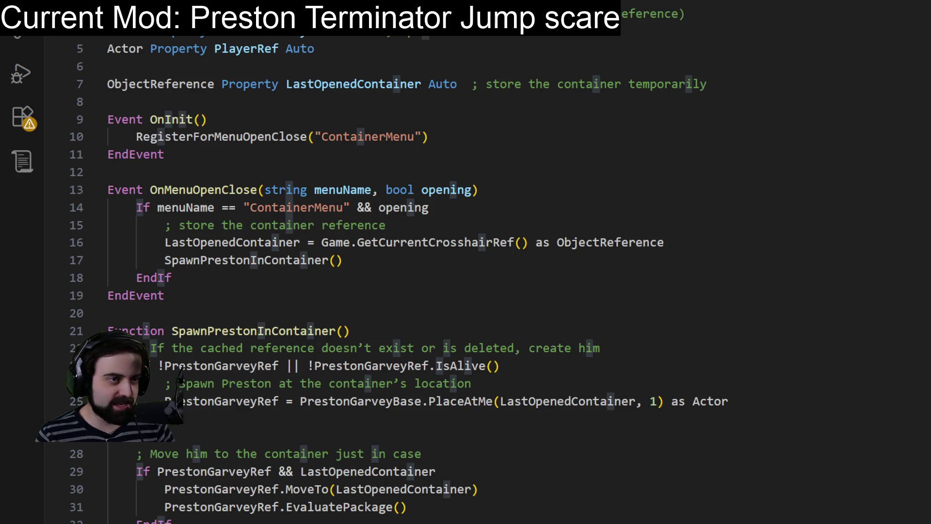
pyautogui.press('Escape')
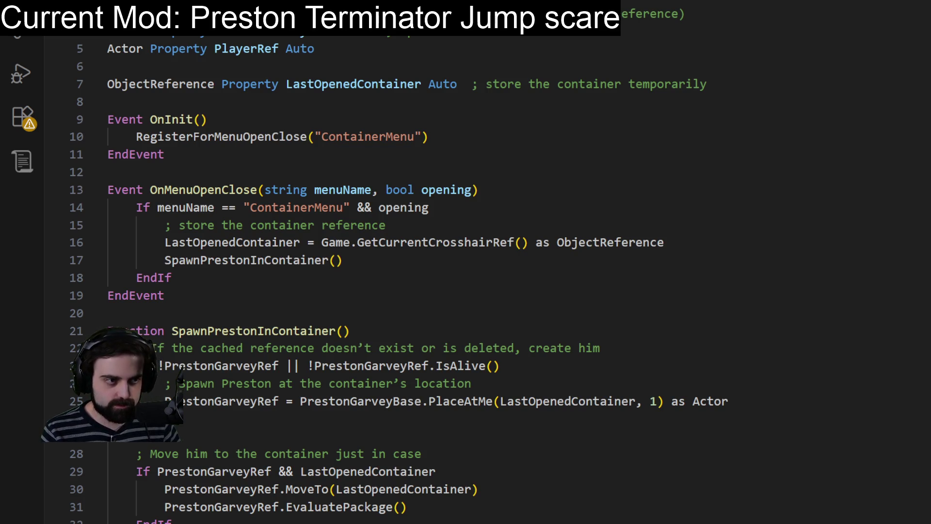
pyautogui.click(277, 71)
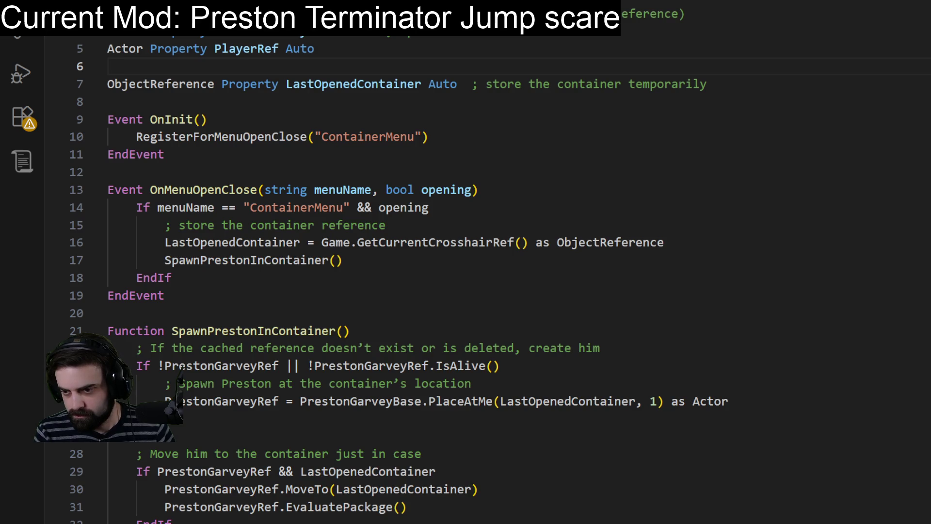
pyautogui.click(477, 421)
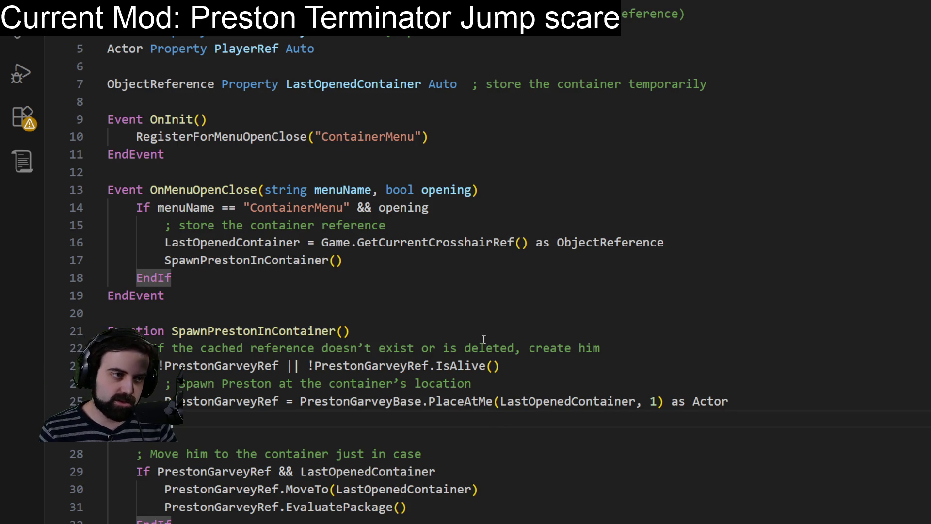
# Step: Paste the TripDrop timer script over the code from OnInit through the spawn function
pyautogui.hotkey('ctrl', 'a')
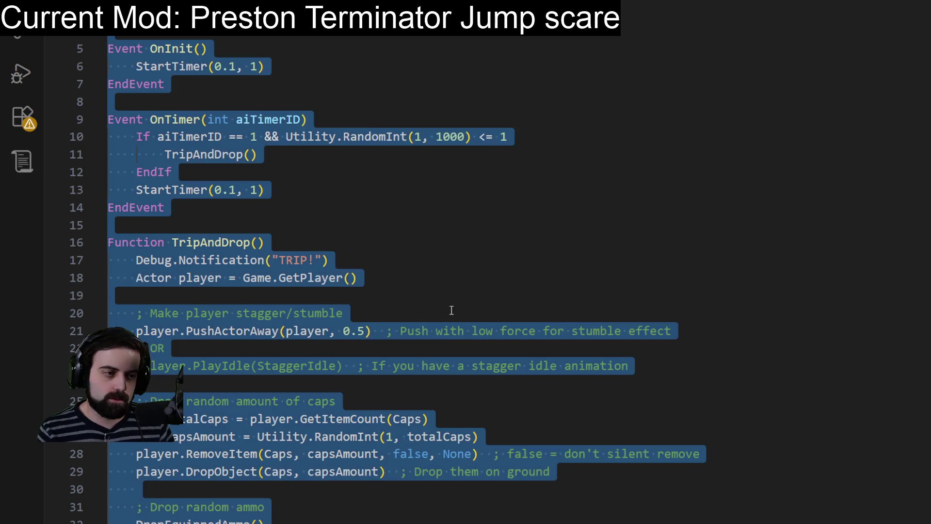
pyautogui.hotkey('ctrl', 'v')
pyautogui.hotkey('ctrl', 'a')
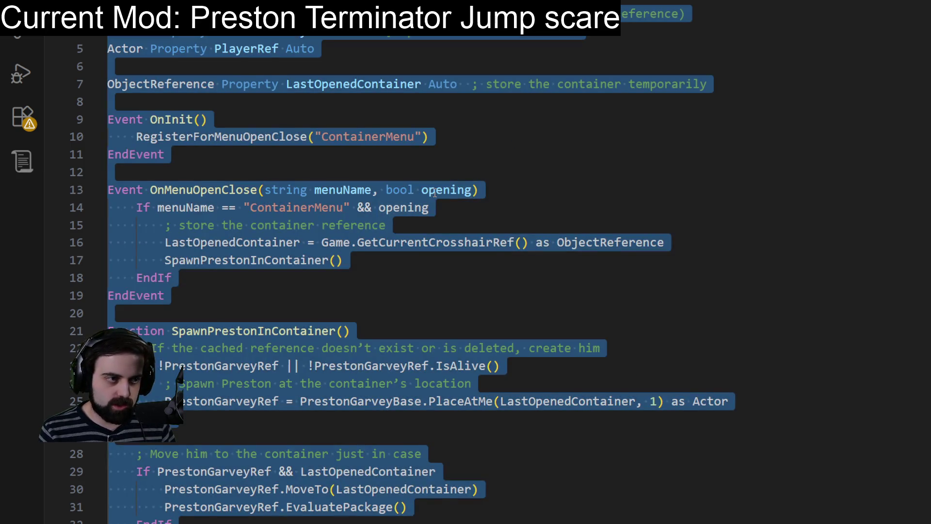
pyautogui.click(435, 193)
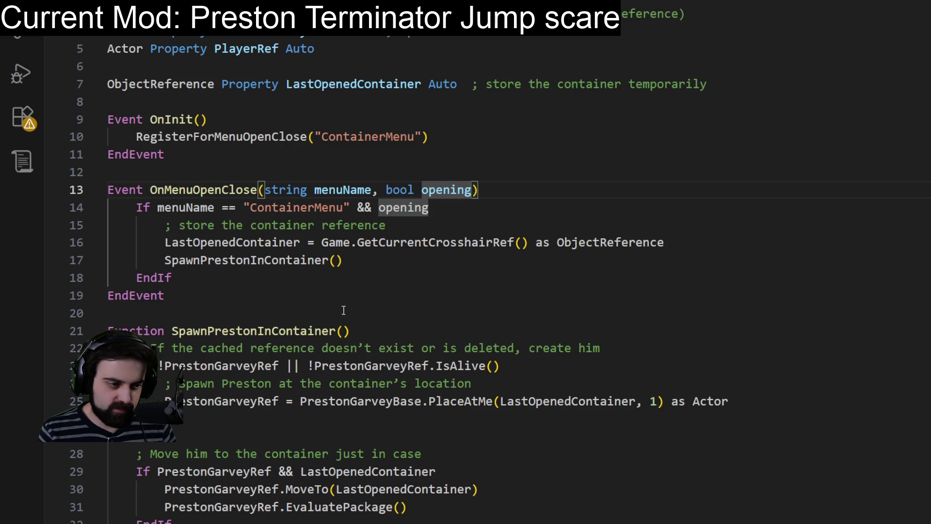
pyautogui.click(393, 224)
pyautogui.click(385, 170)
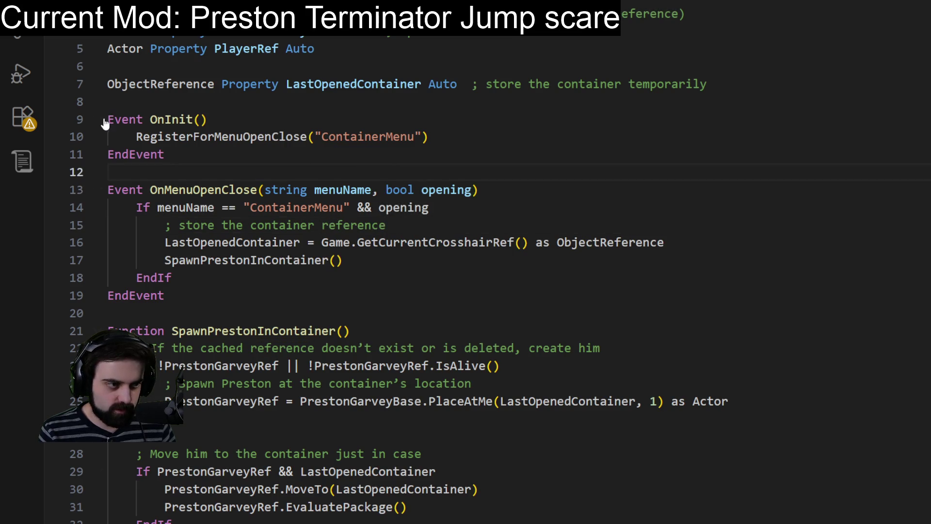
pyautogui.moveTo(106, 120)
pyautogui.mouseDown()
pyautogui.moveTo(170, 158)
pyautogui.moveTo(291, 521)
pyautogui.mouseUp()
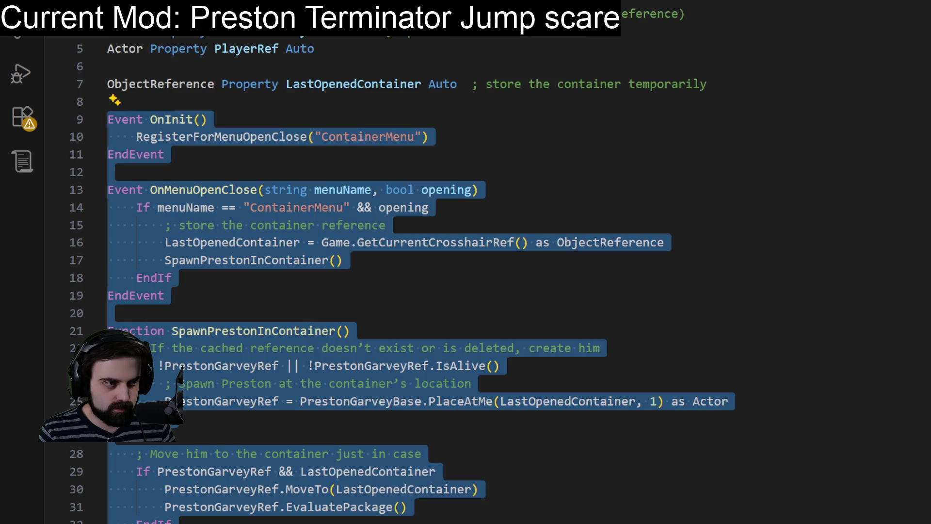
pyautogui.hotkey('ctrl', 'v')
# Step: Delete the pasted Scriptname and MiscObject Caps property lines
pyautogui.scroll(10, 345, 292)
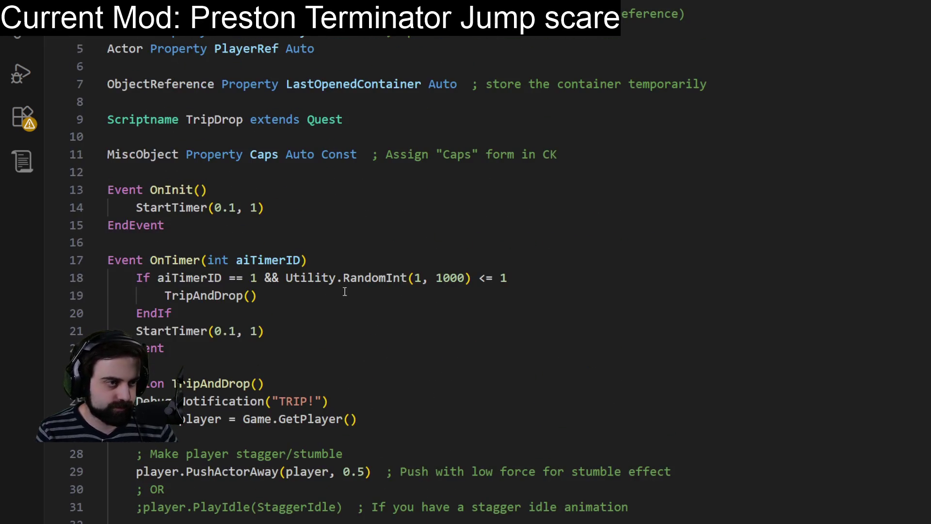
pyautogui.moveTo(106, 120)
pyautogui.mouseDown()
pyautogui.moveTo(179, 121)
pyautogui.moveTo(174, 154)
pyautogui.moveTo(491, 173)
pyautogui.moveTo(640, 141)
pyautogui.moveTo(644, 149)
pyautogui.mouseUp()
pyautogui.press('BackSpace')
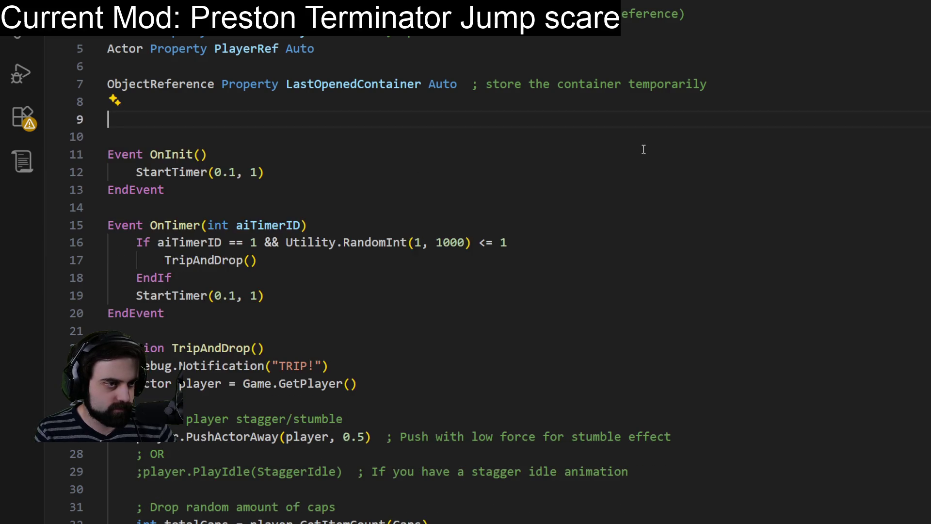
pyautogui.press('BackSpace')
pyautogui.press('BackSpace')
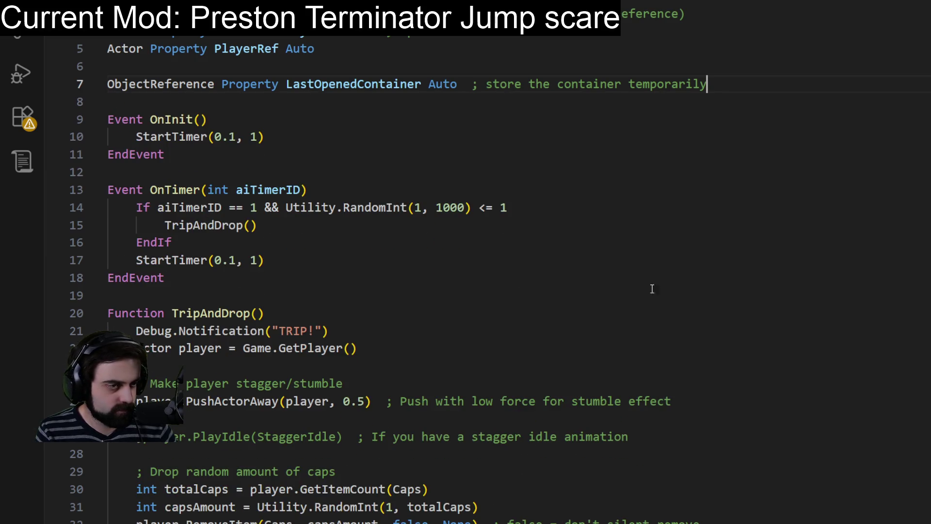
# Step: Delete the whole DropEquippedAmmo function
pyautogui.scroll(-12, 524, 253)
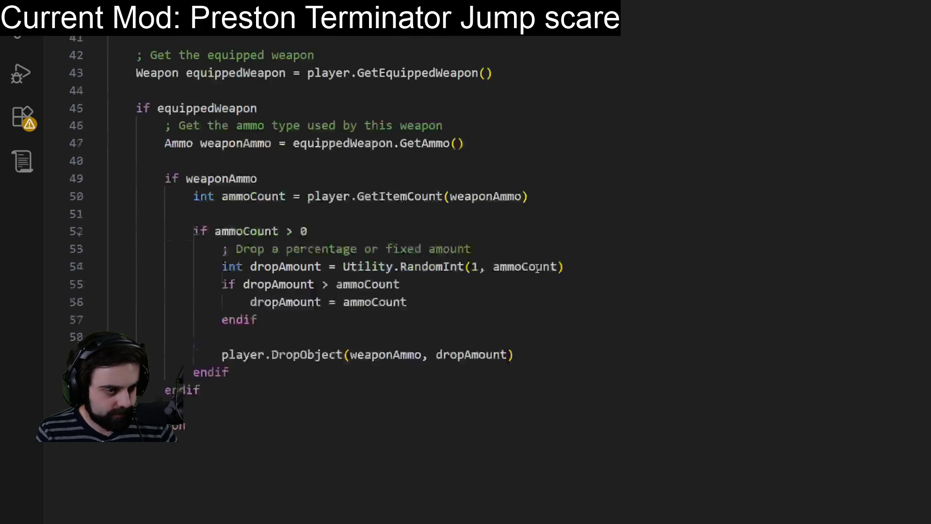
pyautogui.scroll(3, 538, 268)
pyautogui.moveTo(194, 156); pyautogui.dragTo(228, 522)
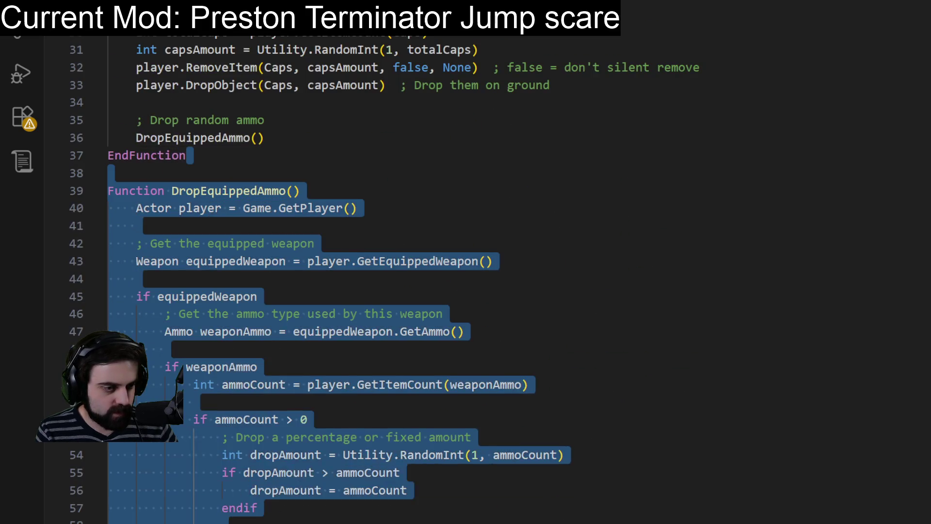
pyautogui.press('Delete')
# Step: Delete the TripAndDrop function and its trailing blank line
pyautogui.scroll(10, 482, 349)
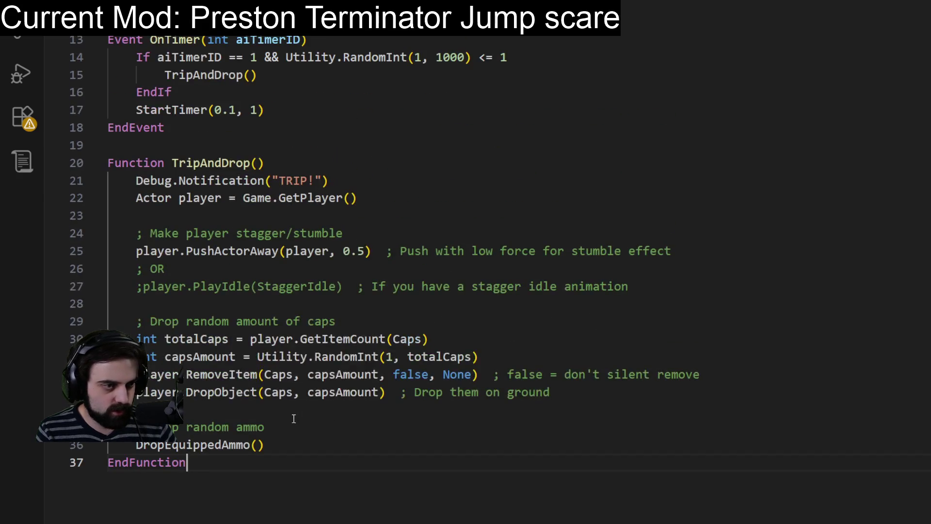
pyautogui.scroll(2, 293, 418)
pyautogui.keyDown('shift'); pyautogui.click(311, 227); pyautogui.keyUp('shift')
pyautogui.press('Delete')
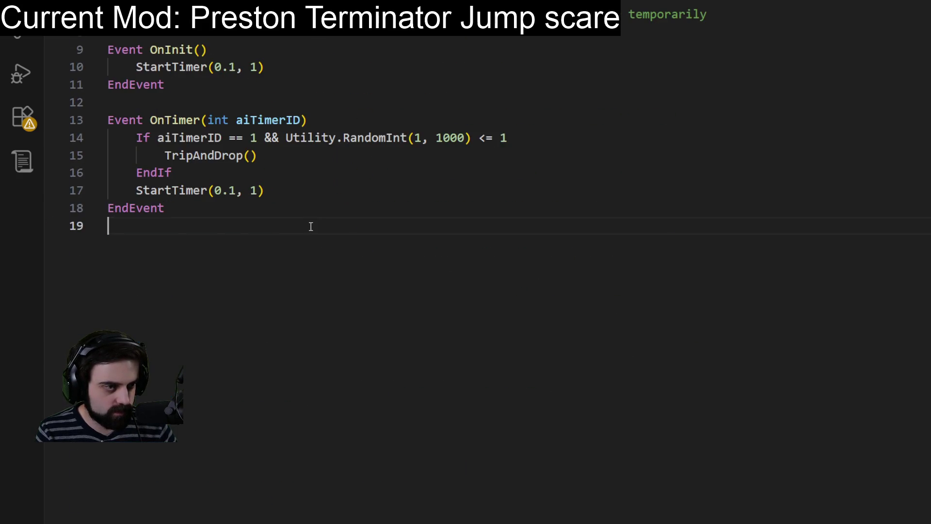
pyautogui.press('BackSpace')
# Step: Remove the random-chance condition, leaving only aiTimerID == 1 in the If
pyautogui.scroll(1, 390, 191)
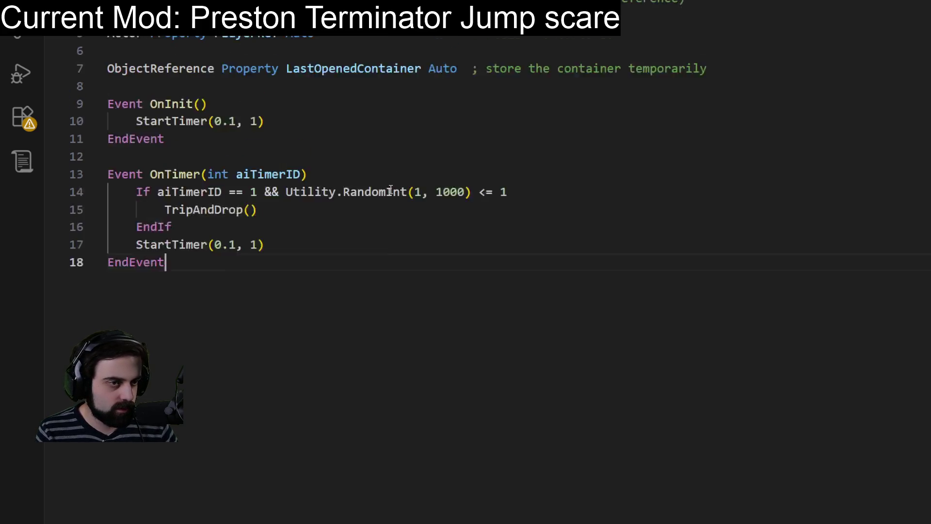
pyautogui.click(258, 207)
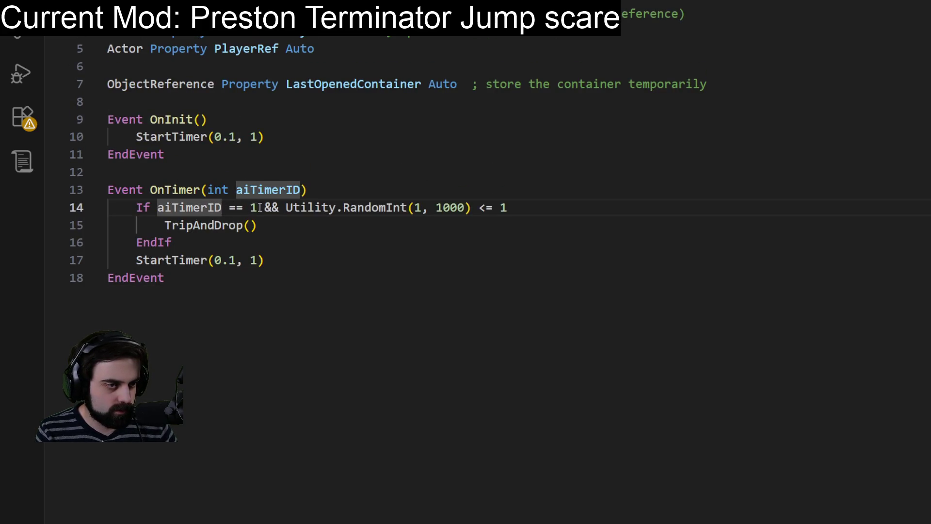
pyautogui.moveTo(260, 208); pyautogui.dragTo(513, 208)
pyautogui.press('Delete')
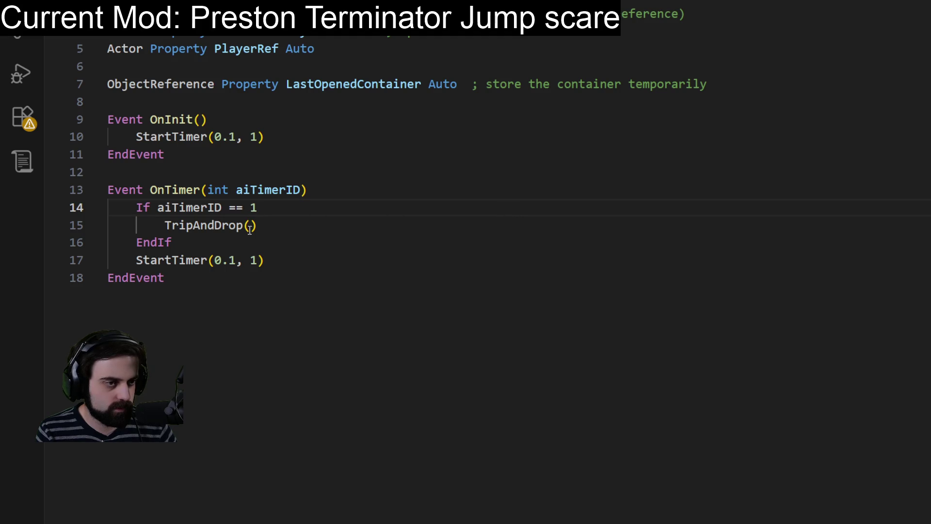
# Step: Delete the TripAndDrop() call, leaving the aiTimerID == 1 block empty
pyautogui.doubleClick(204, 225)
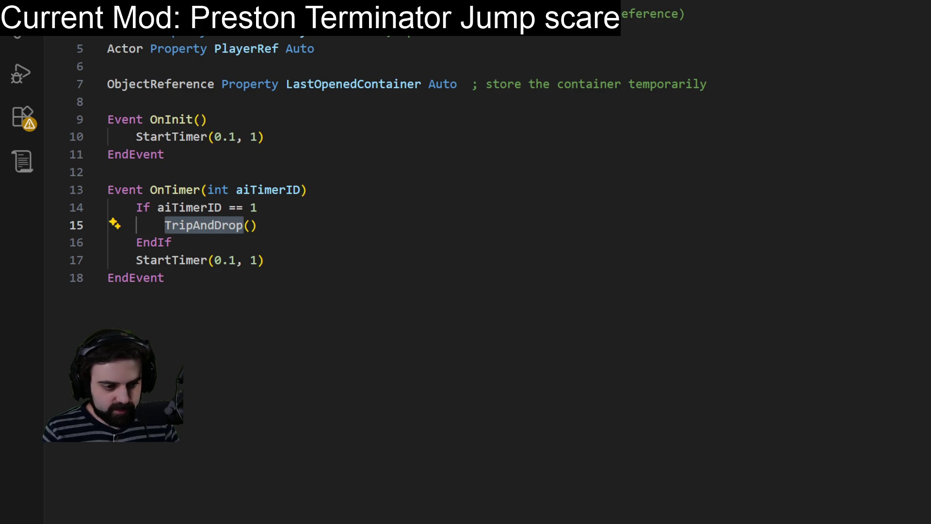
pyautogui.click(538, 328)
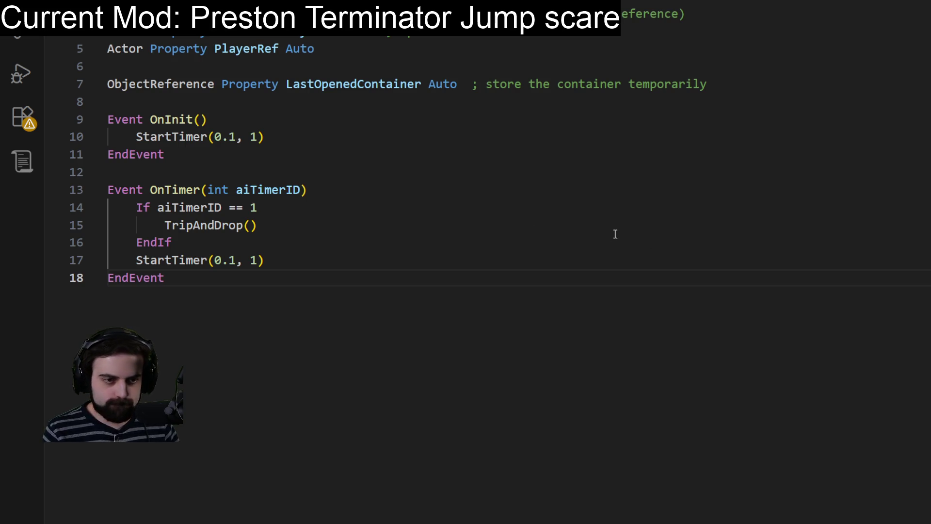
pyautogui.click(258, 137)
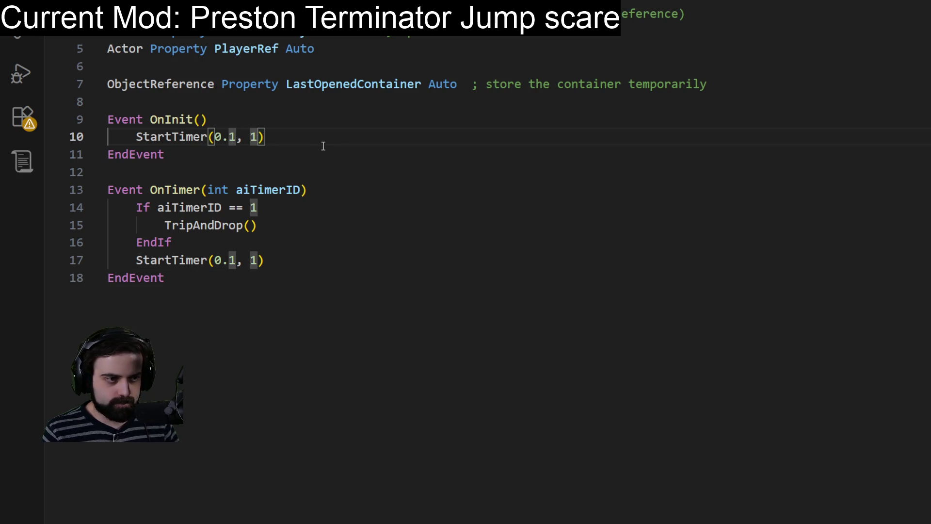
pyautogui.press('Home')
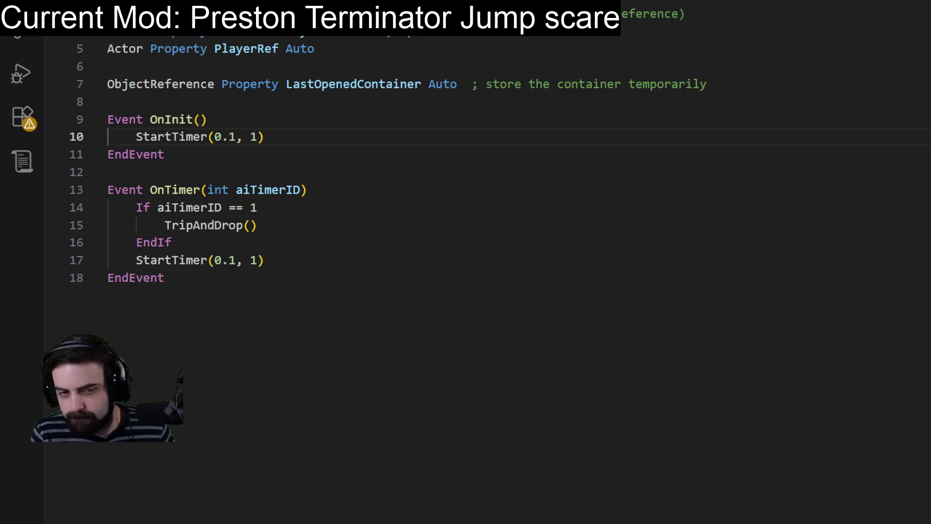
pyautogui.click(626, 356)
pyautogui.hotkey('ctrl', 'a')
pyautogui.click(267, 227)
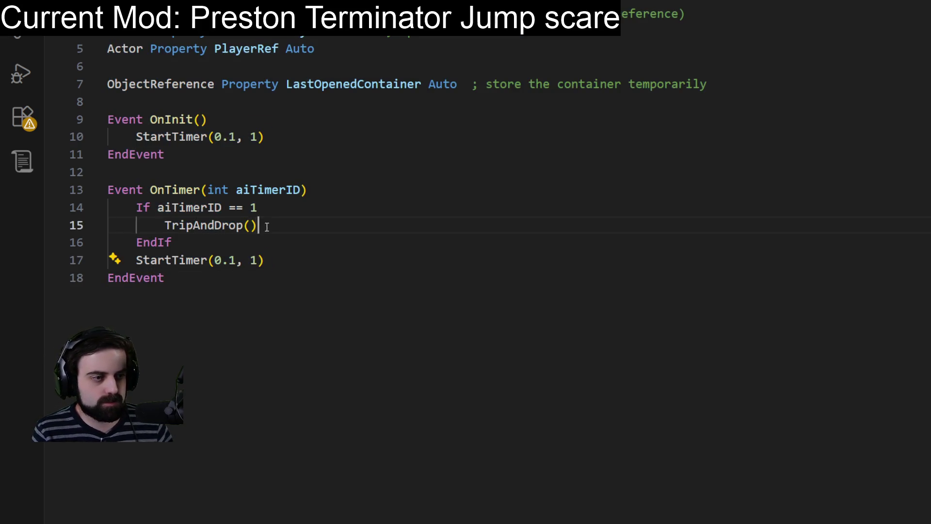
pyautogui.moveTo(267, 227); pyautogui.dragTo(164, 225)
pyautogui.press('BackSpace')
# Step: Select and copy the whole timer script
pyautogui.click(331, 195)
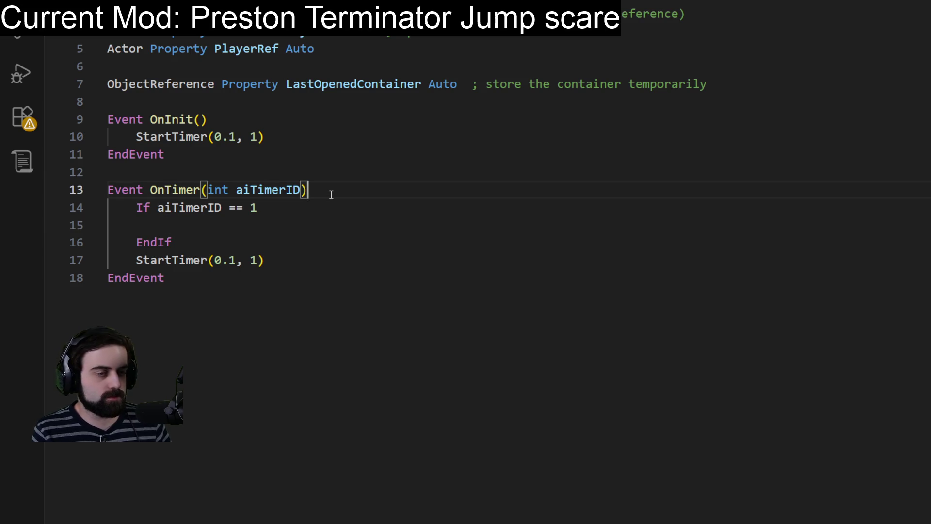
pyautogui.hotkey('ctrl', 'a')
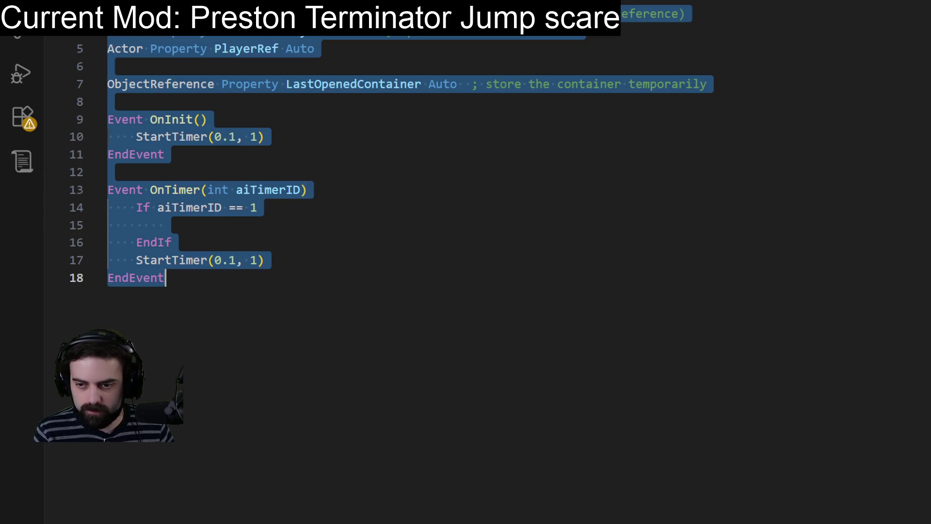
pyautogui.hotkey('alt', 'Tab')
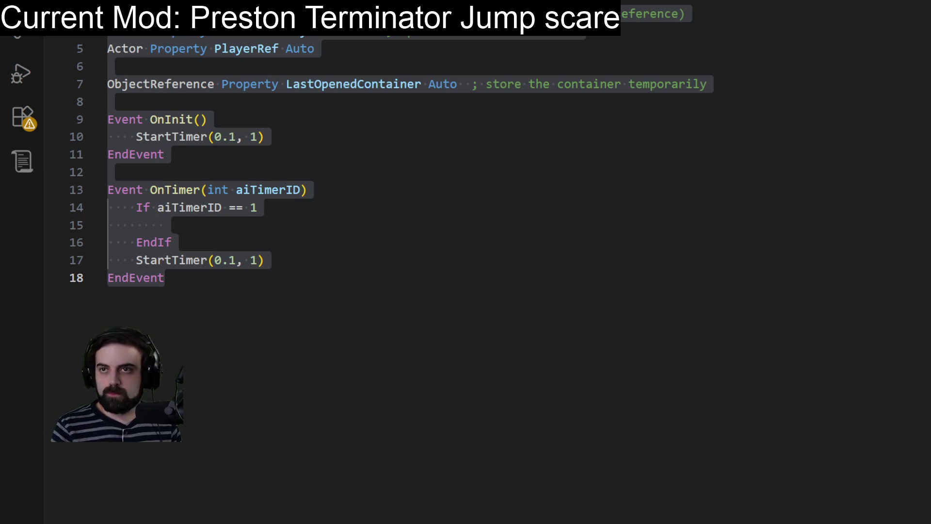
pyautogui.click(782, 290)
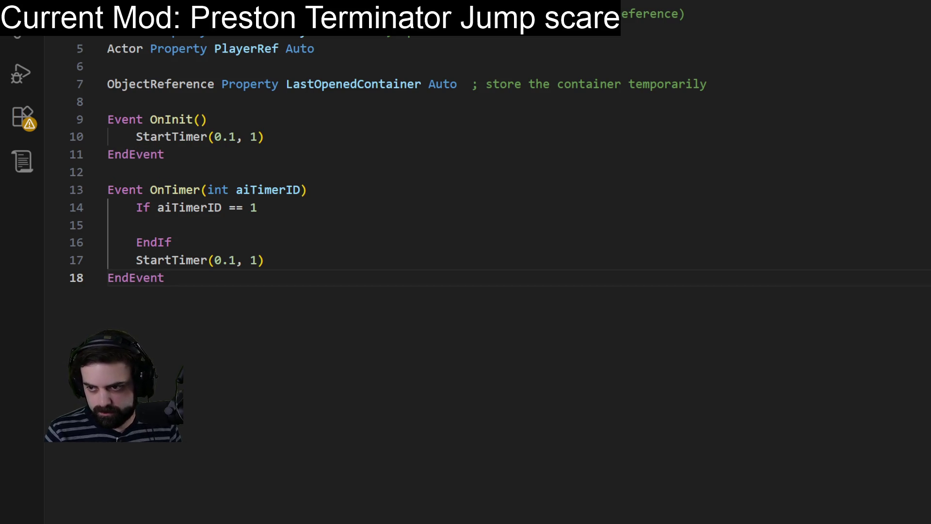
# Step: Add ContainerMenu open/close registration on a new line after StartTimer in OnInit
pyautogui.click(295, 137)
pyautogui.press('Return')
pyautogui.write('RegisterForMenuOpenCloseEvent("ContainerMenu")')
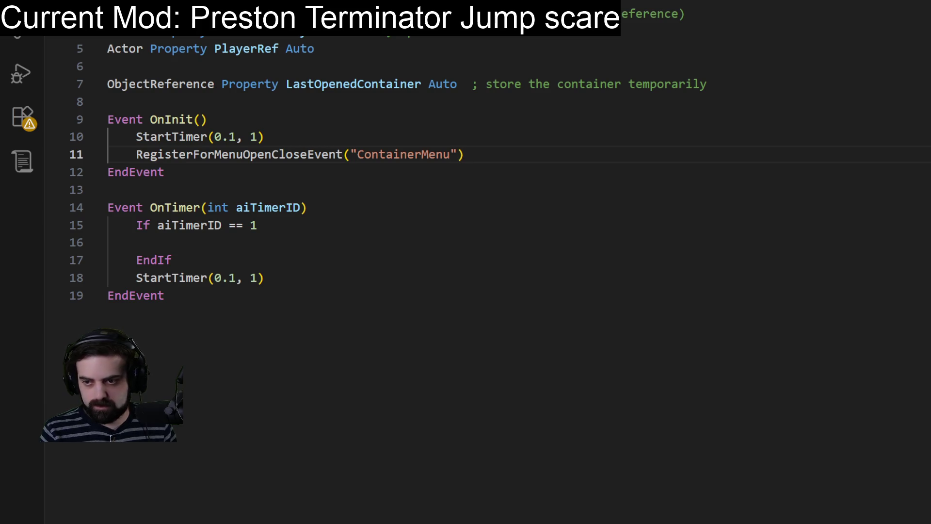
# Step: Replace the OnTimer block with the menu event handler and SpawnPrestonAtPlayer function
pyautogui.moveTo(165, 297)
pyautogui.mouseDown()
pyautogui.moveTo(86, 121)
pyautogui.moveTo(91, 147)
pyautogui.moveTo(54, 189)
pyautogui.mouseUp()
pyautogui.hotkey('ctrl', 'v')
pyautogui.scroll(1, 273, 48)
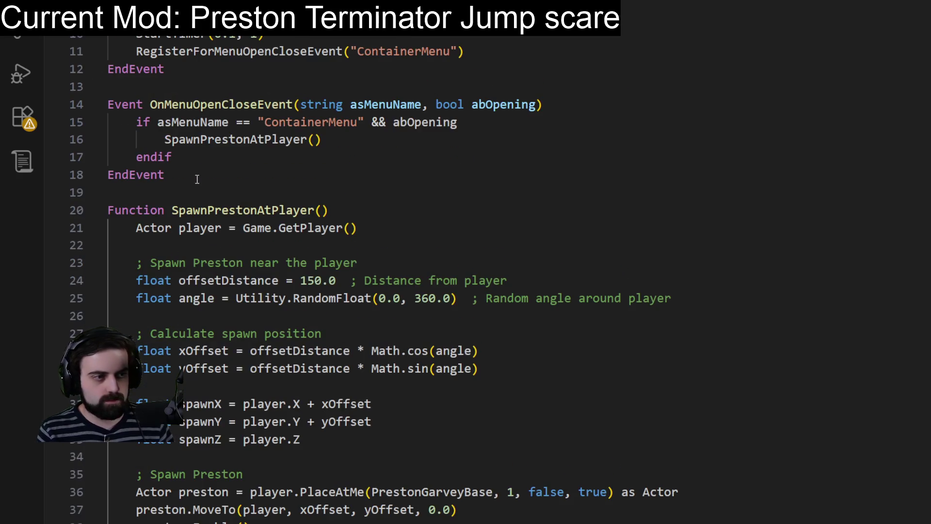
# Step: Delete the StartTimer line from OnInit and check the script from the top
pyautogui.hotkey('ctrl', 'z')
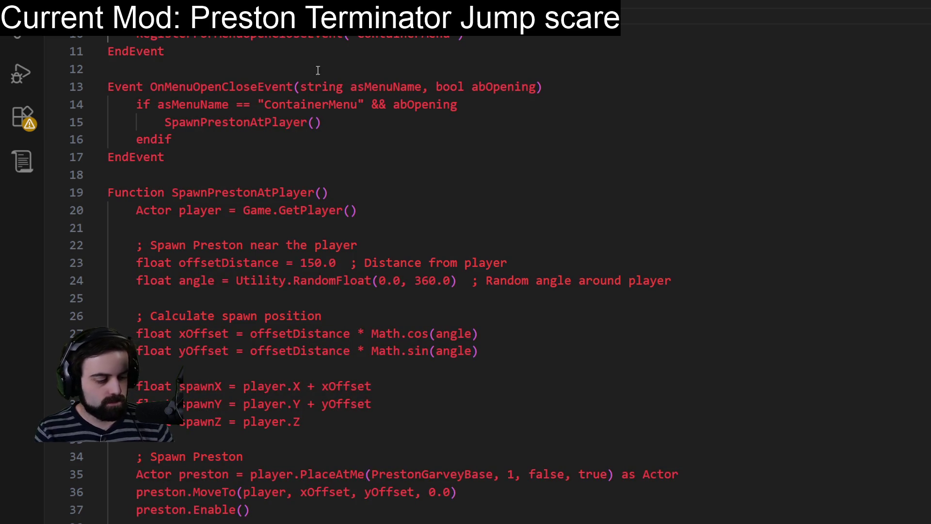
pyautogui.hotkey('ctrl', 'y')
pyautogui.press('Delete')
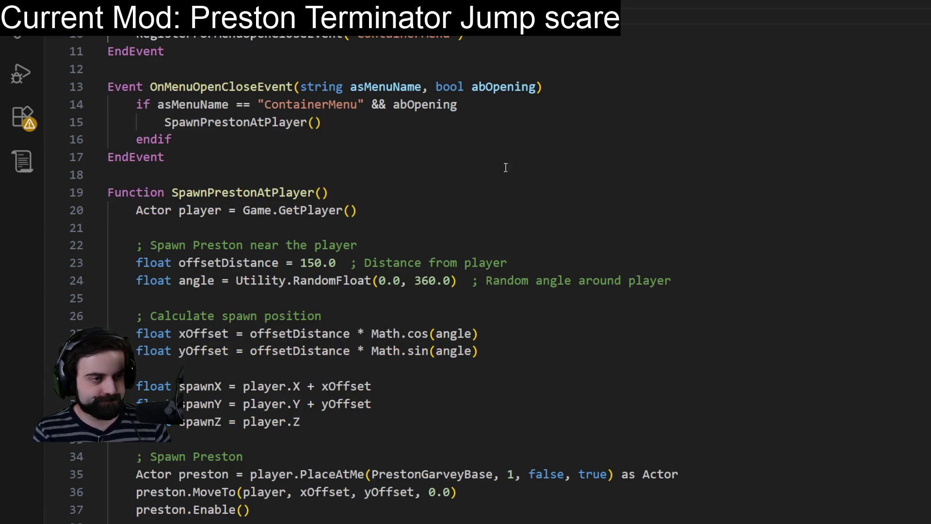
pyautogui.click(519, 169)
pyautogui.scroll(-4, 517, 168)
pyautogui.scroll(6, 560, 308)
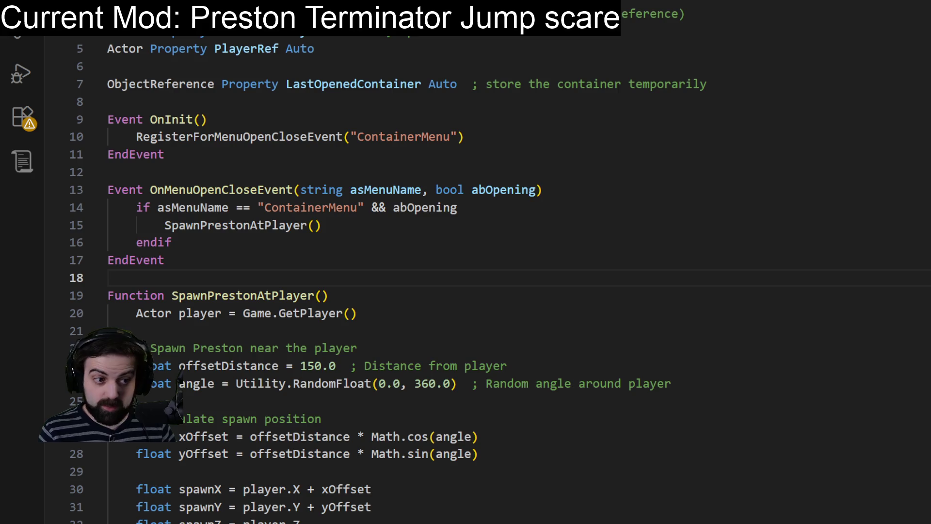
pyautogui.click(107, 102)
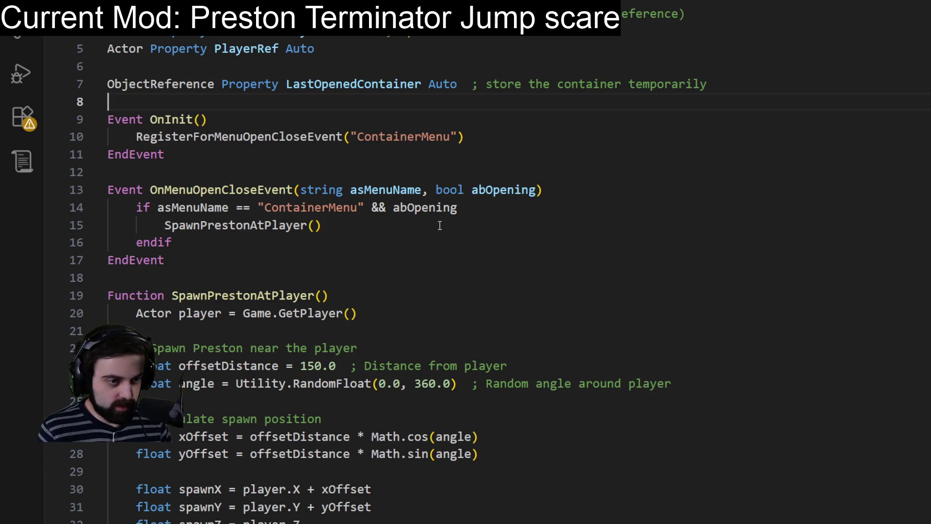
pyautogui.click(415, 207)
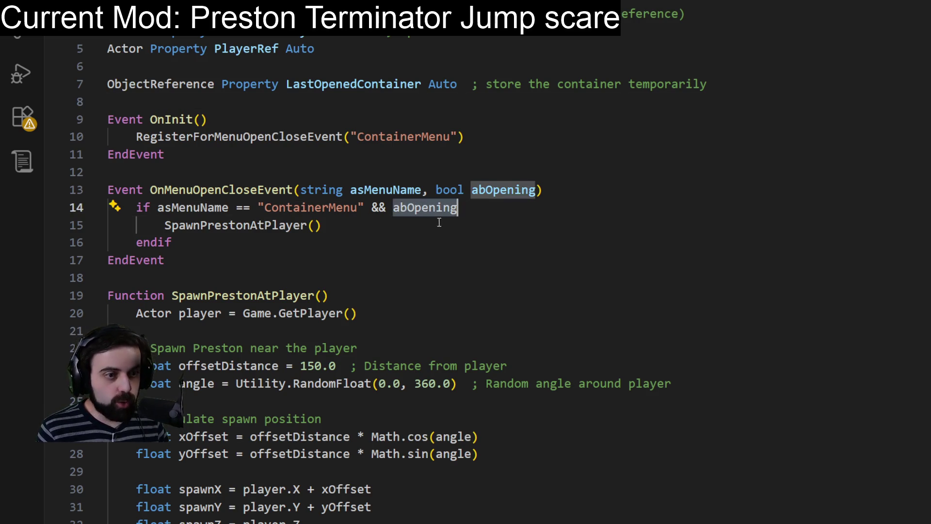
pyautogui.click(452, 232)
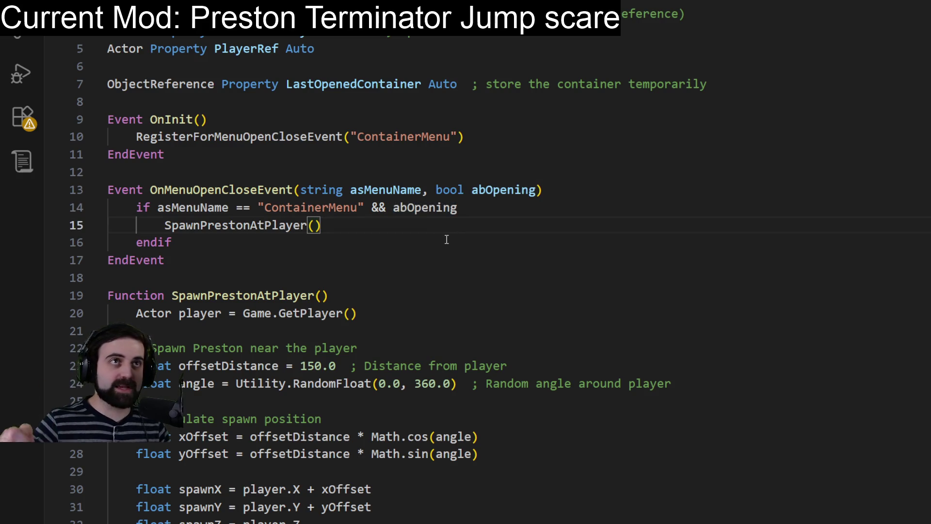
pyautogui.scroll(-4, 398, 233)
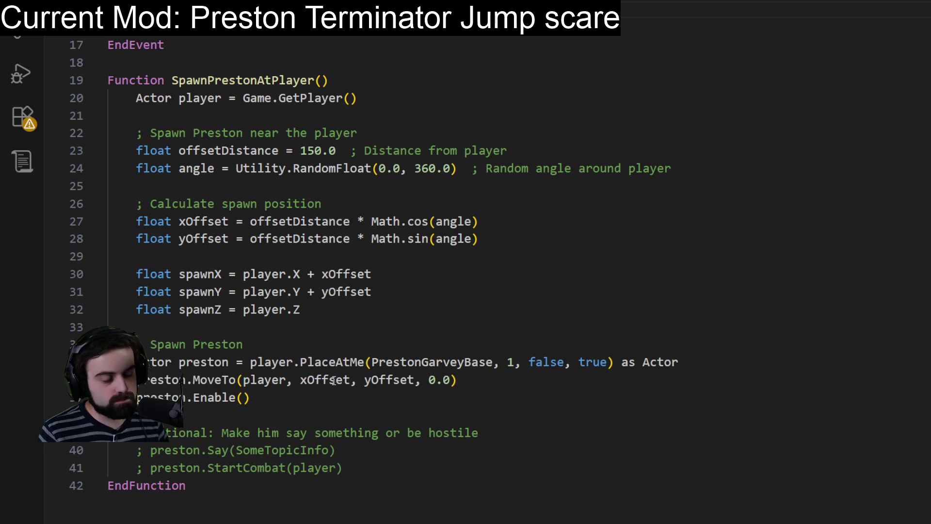
pyautogui.moveTo(341, 468)
pyautogui.mouseDown()
pyautogui.moveTo(171, 468)
pyautogui.moveTo(179, 468)
pyautogui.mouseUp()
pyautogui.click(317, 453)
pyautogui.scroll(4, 369, 437)
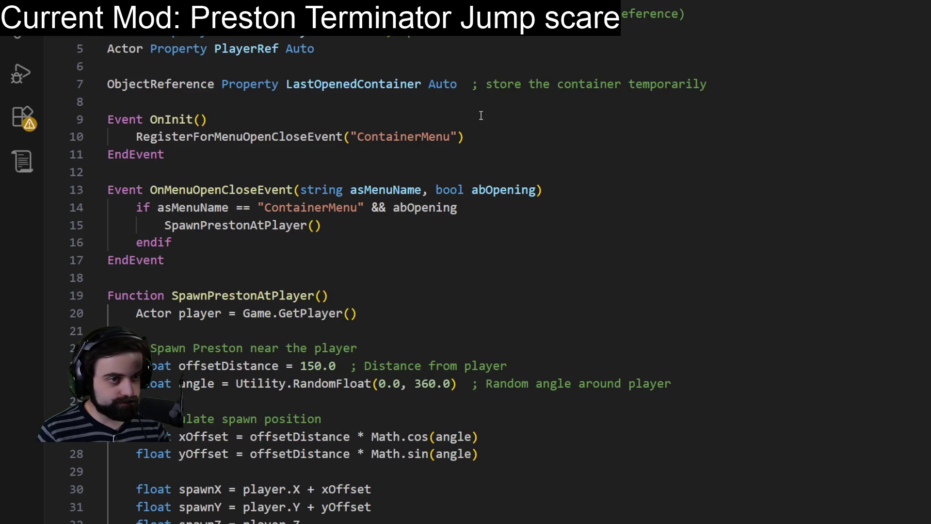
pyautogui.click(472, 44)
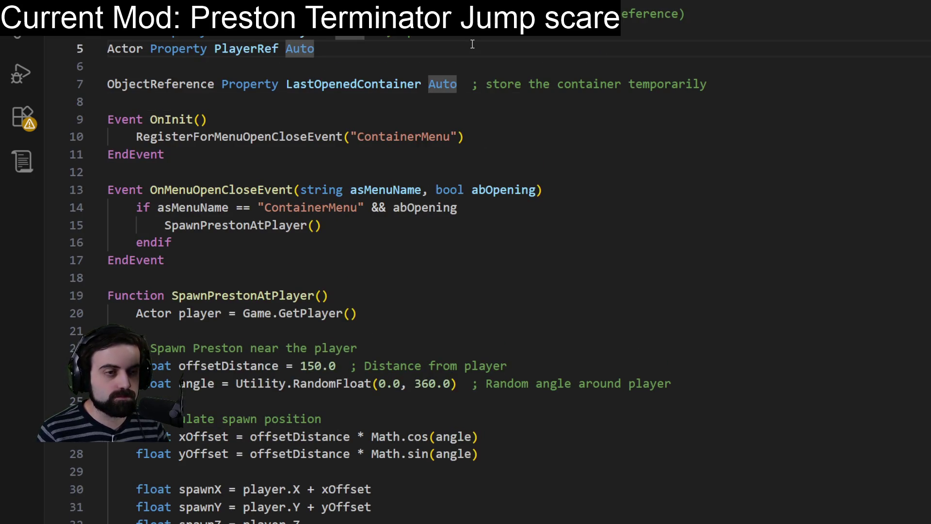
pyautogui.click(645, 117)
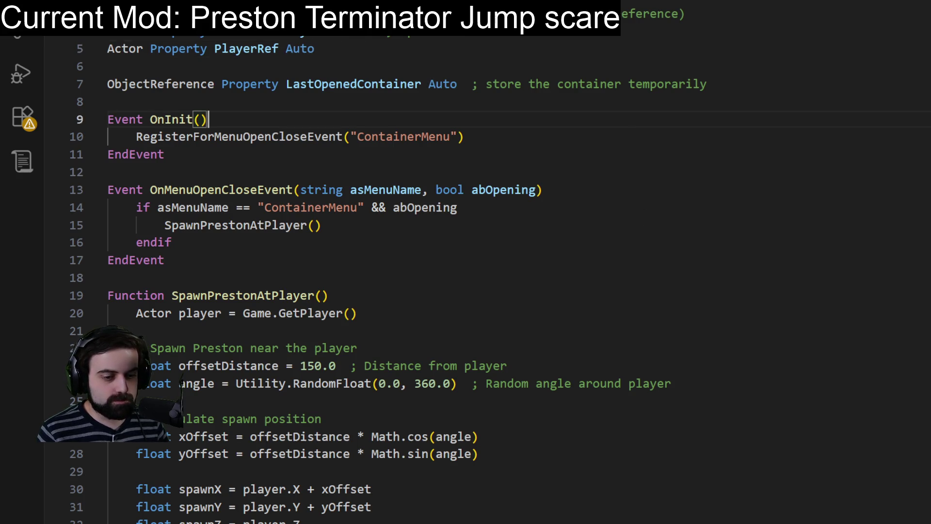
pyautogui.press('Home')
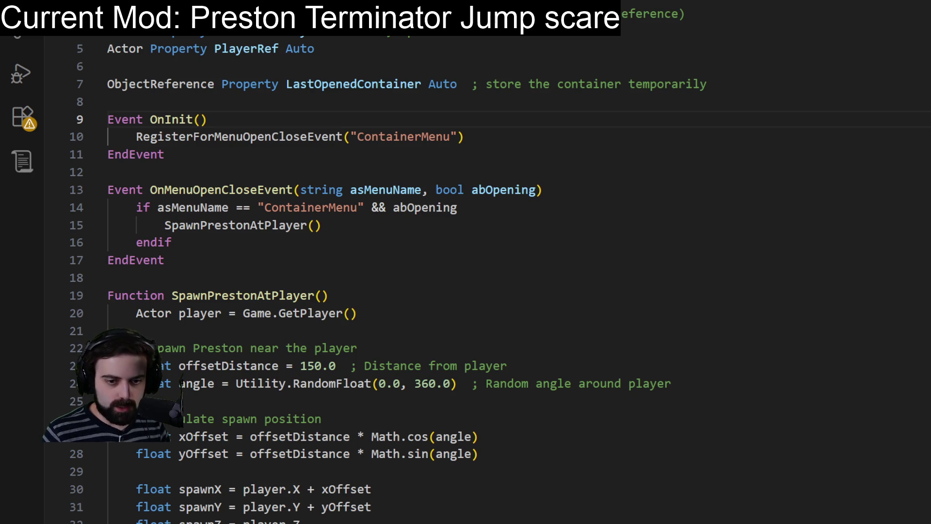
pyautogui.click(194, 33)
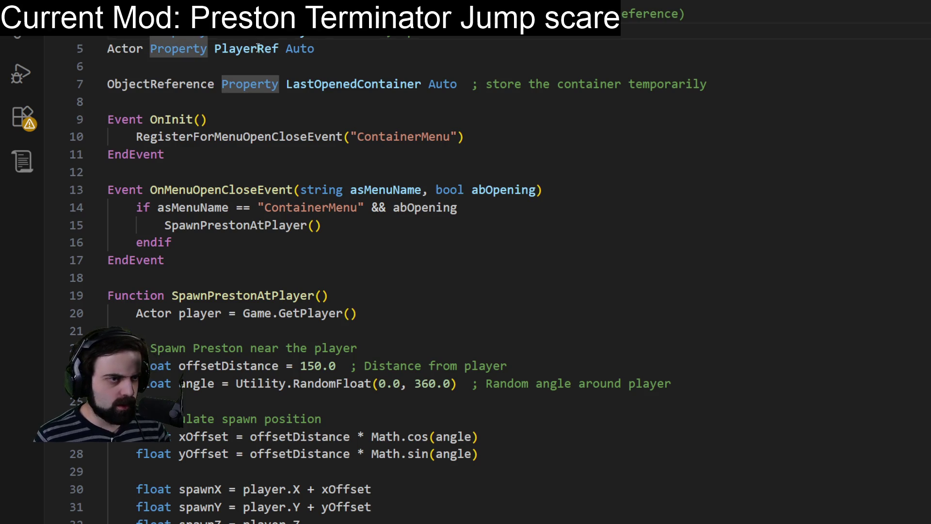
pyautogui.doubleClick(264, 33)
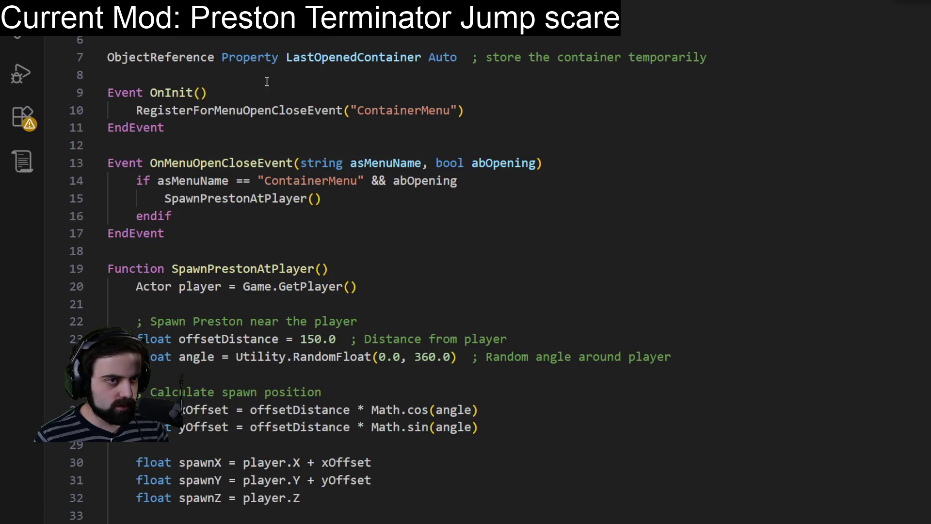
pyautogui.click(329, 295)
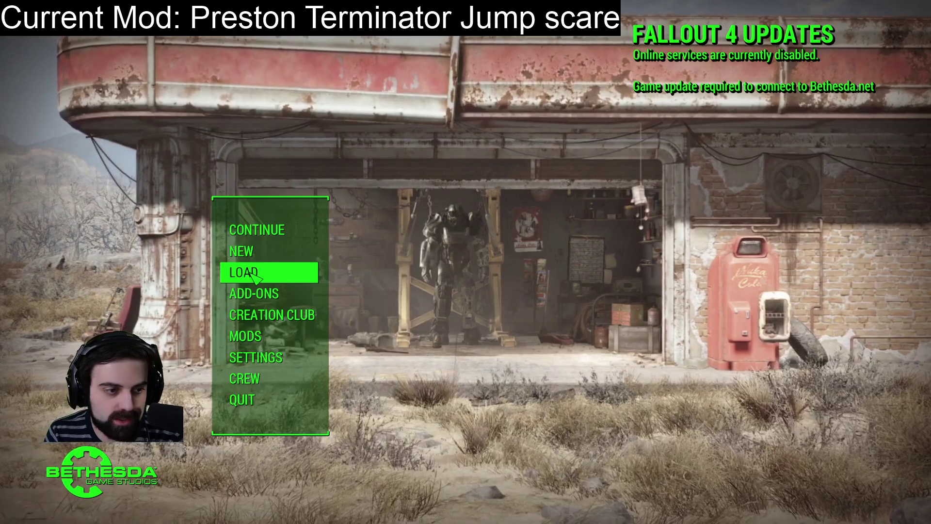
# Step: Load the Commonwealth save from the main menu
pyautogui.click(244, 272)
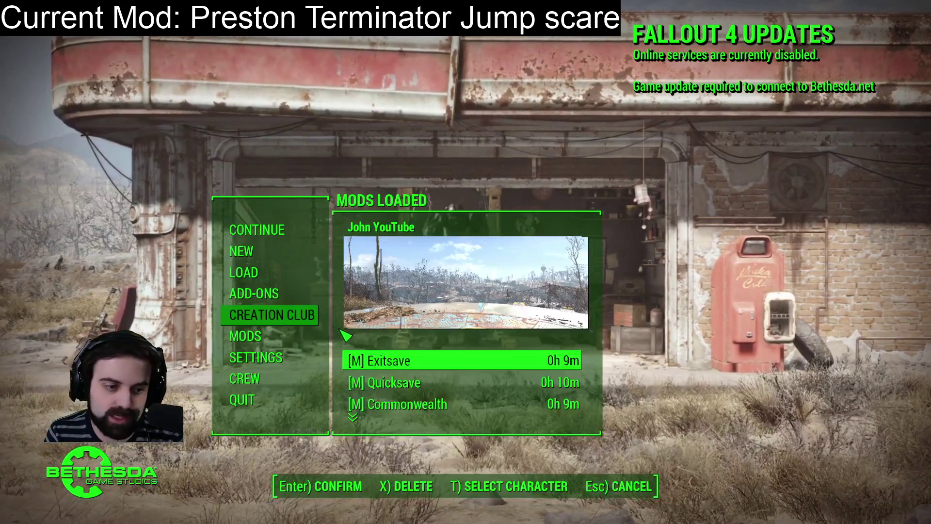
pyautogui.click(393, 403)
pyautogui.click(393, 403)
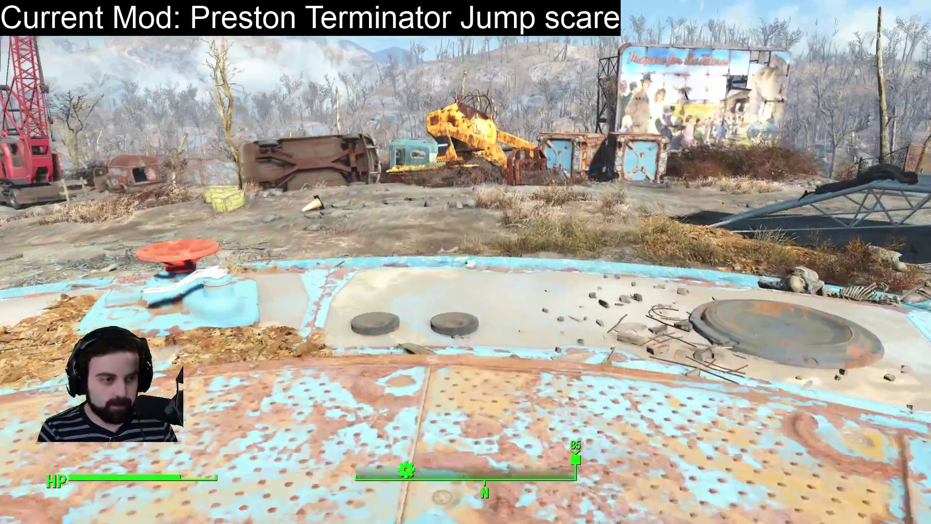
# Step: Walk to the yellow wooden crates, open one to trigger the spawn, then leave it
pyautogui.press('w')
pyautogui.press('w')
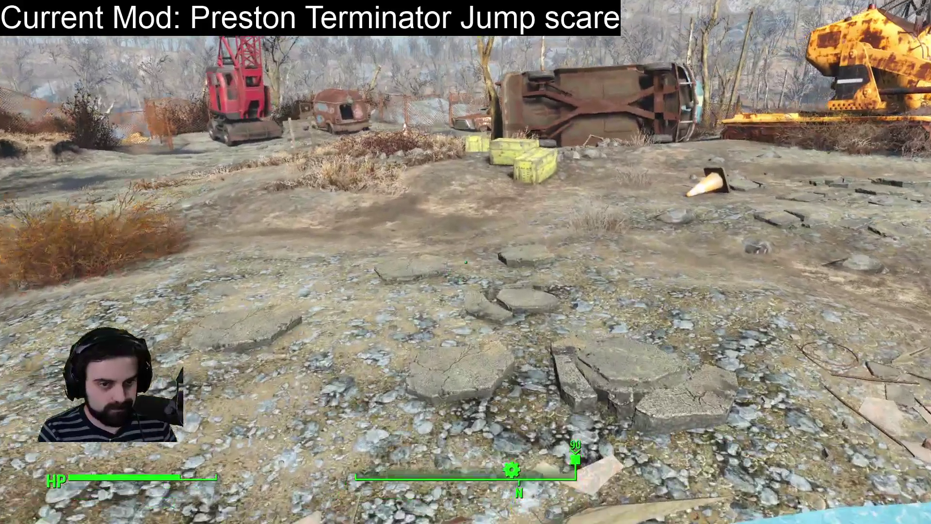
pyautogui.press('w')
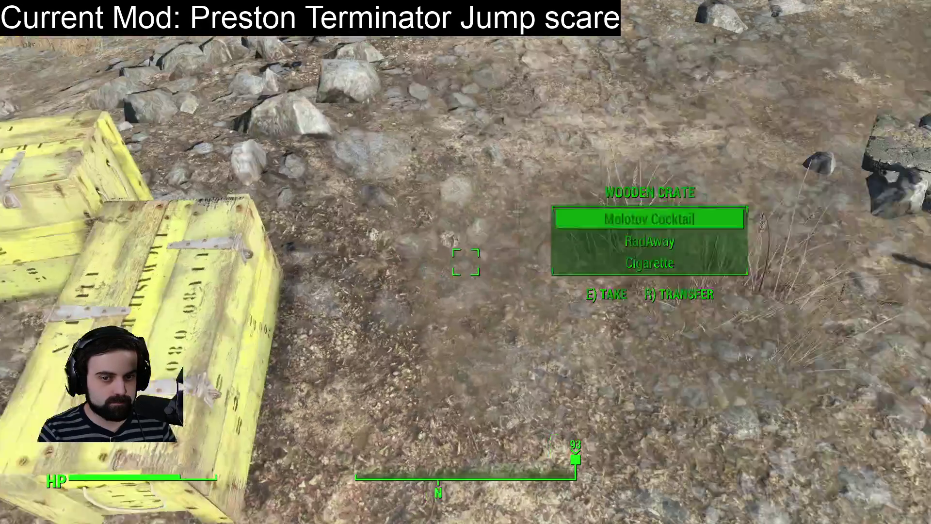
pyautogui.press('r')
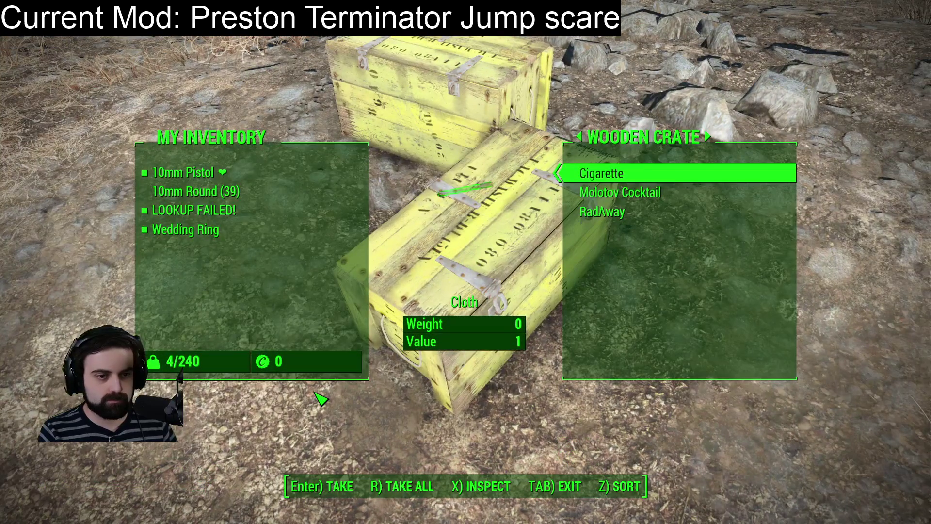
pyautogui.press('Escape')
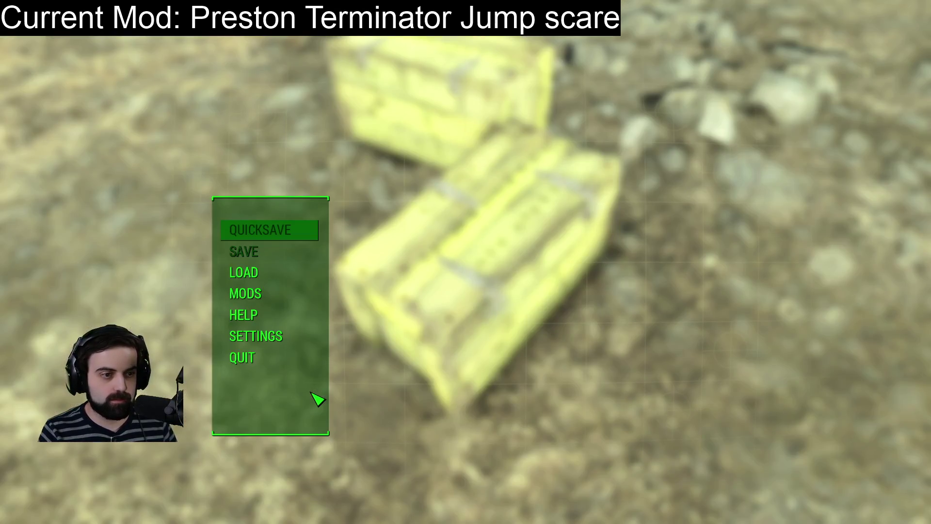
pyautogui.press('Escape')
pyautogui.press('Tab')
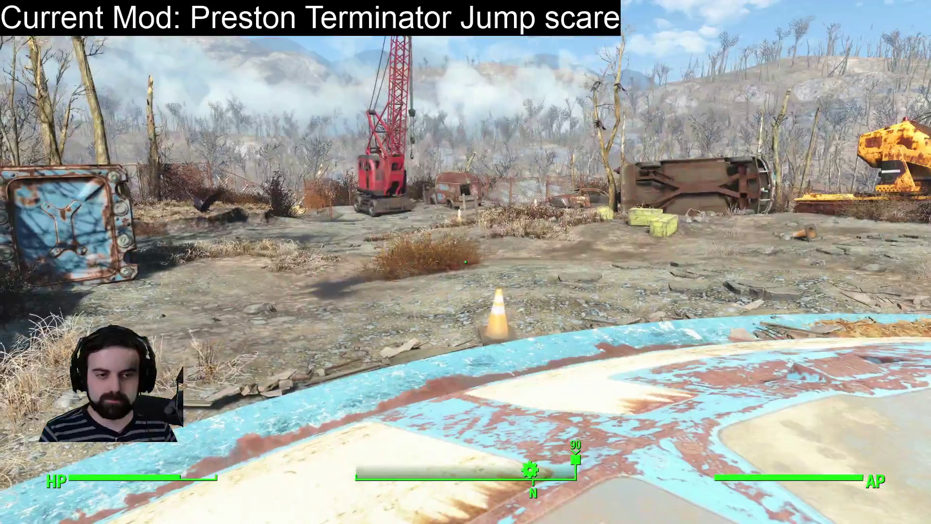
# Step: Choose QUIT from the pause menu and confirm saving before returning to the main menu
pyautogui.press('Escape')
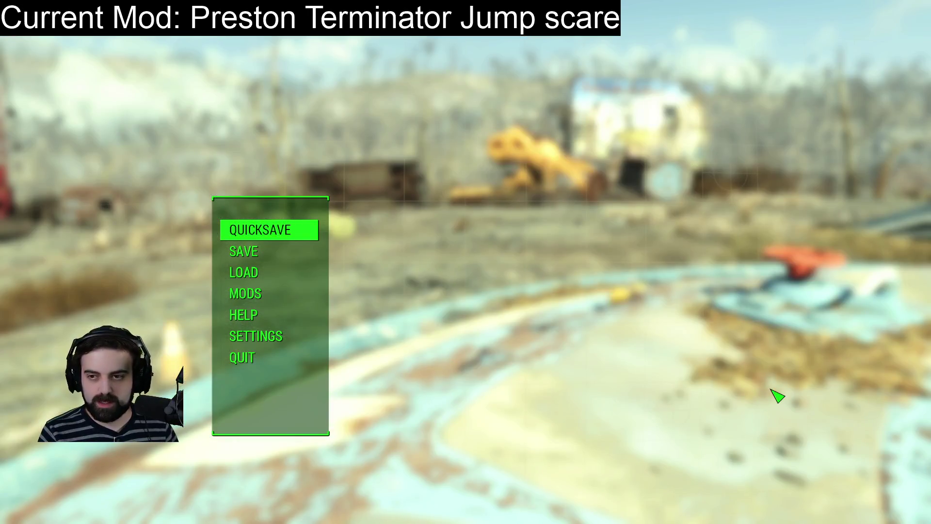
pyautogui.click(264, 362)
pyautogui.click(460, 482)
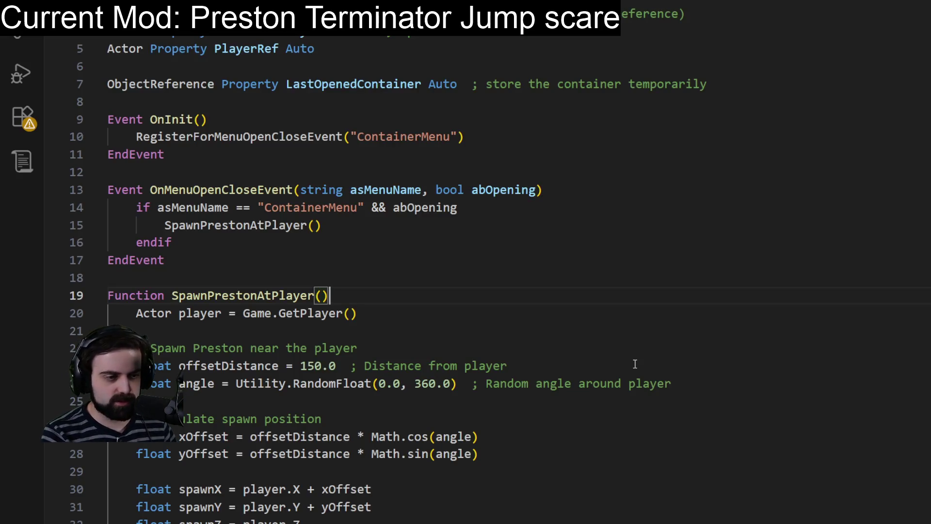
# Step: Replace the 150.0 offsetDistance value on line 23 with 0.0
pyautogui.scroll(-2, 630, 362)
pyautogui.doubleClick(349, 383)
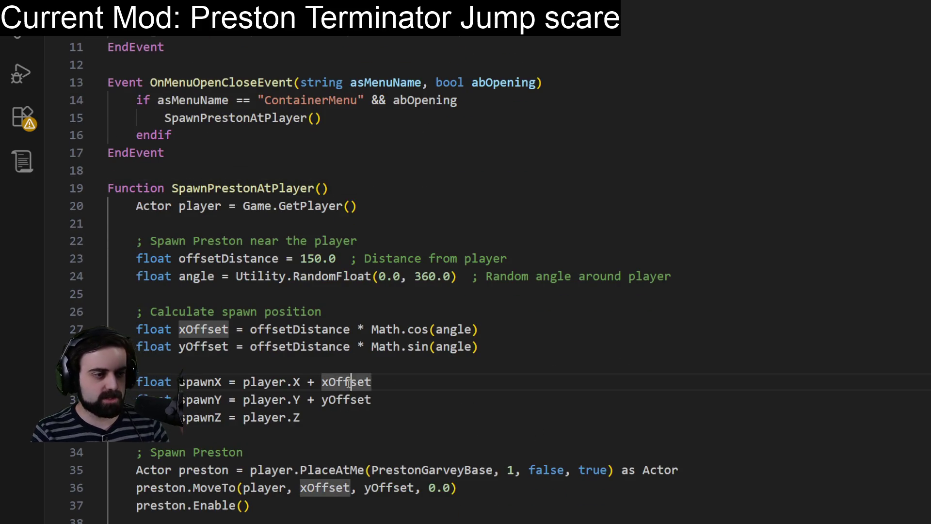
pyautogui.doubleClick(327, 333)
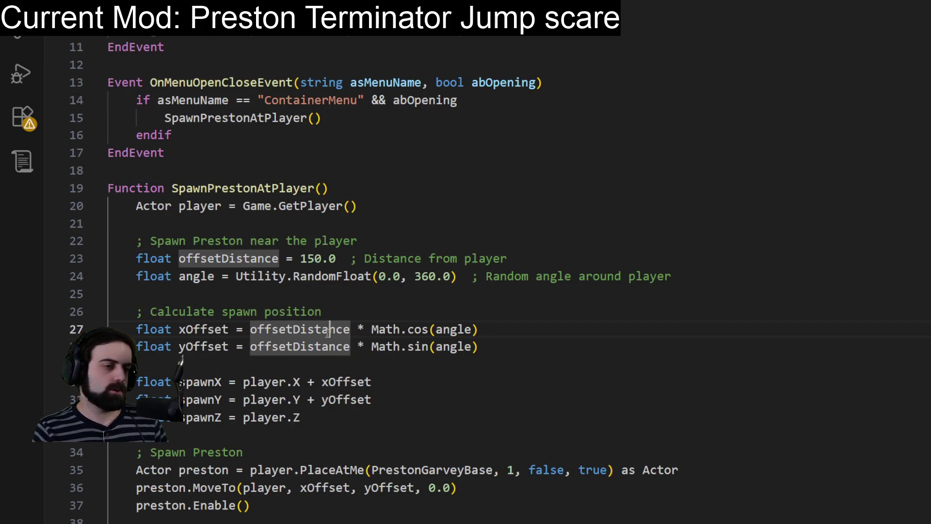
pyautogui.doubleClick(304, 260)
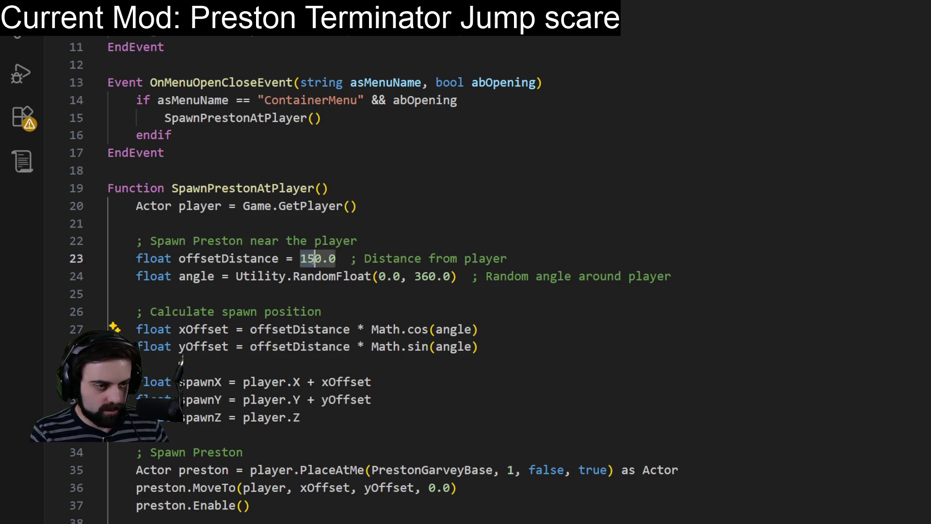
pyautogui.write('0.0')
pyautogui.click(383, 221)
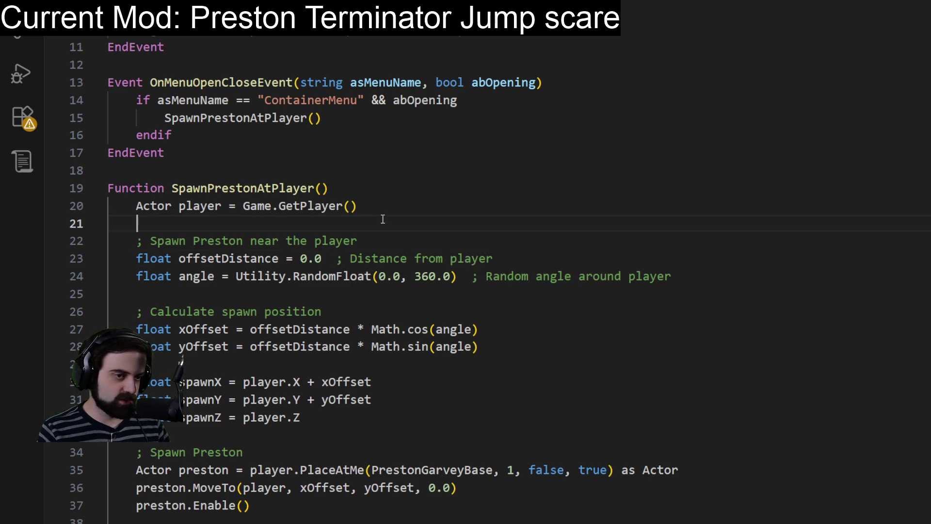
pyautogui.click(412, 203)
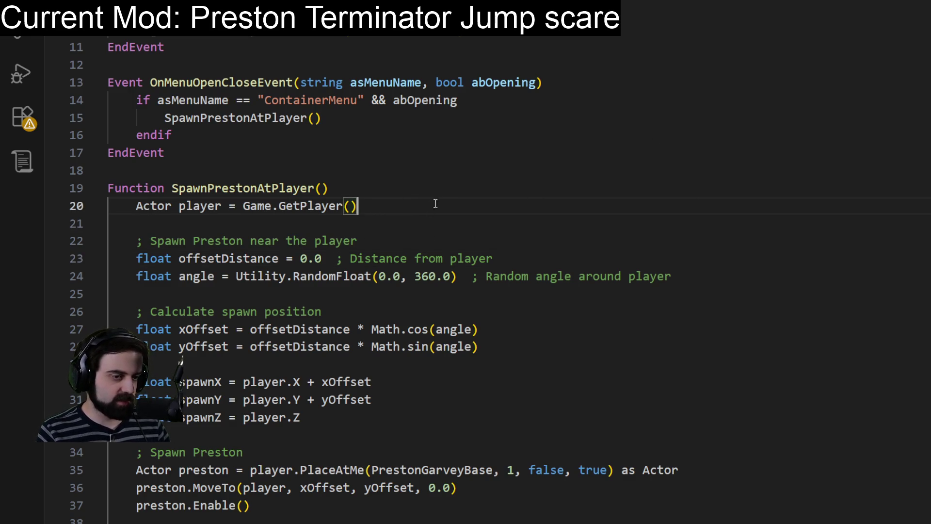
pyautogui.scroll(-1, 438, 156)
pyautogui.scroll(-2, 438, 156)
pyautogui.scroll(3, 400, 228)
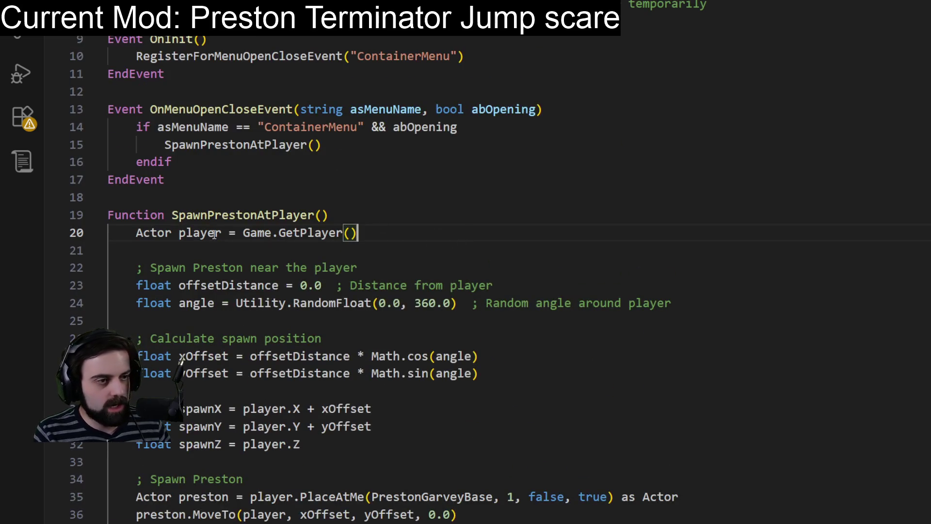
pyautogui.scroll(1, 400, 229)
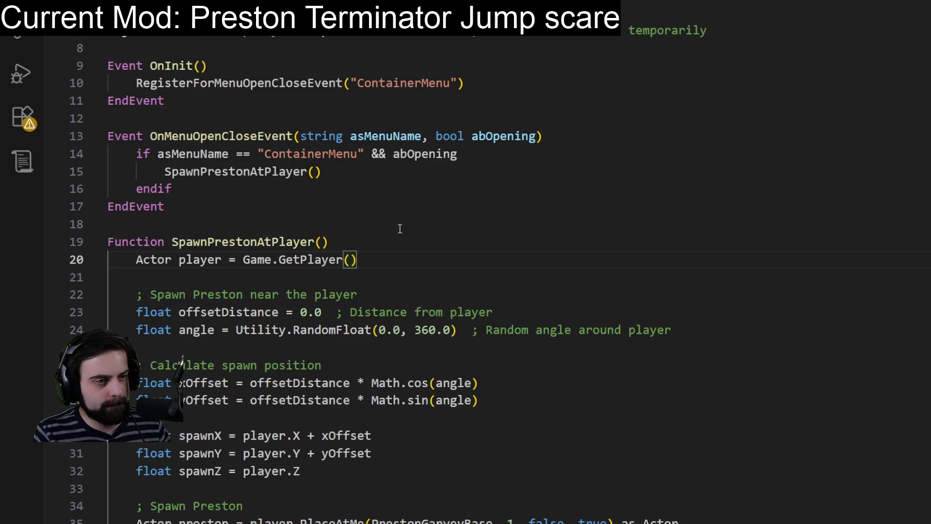
pyautogui.click(580, 140)
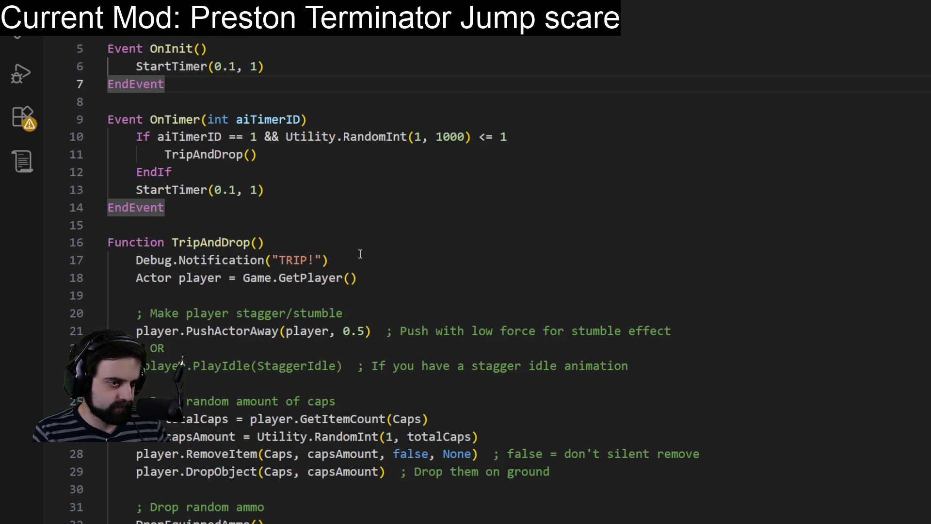
# Step: Copy the TRIP! Debug.Notification line into OnMenuOpenCloseEvent and change its message to MENU!
pyautogui.moveTo(361, 262); pyautogui.dragTo(360, 248)
pyautogui.hotkey('ctrl', 'c')
pyautogui.press('BackSpace')
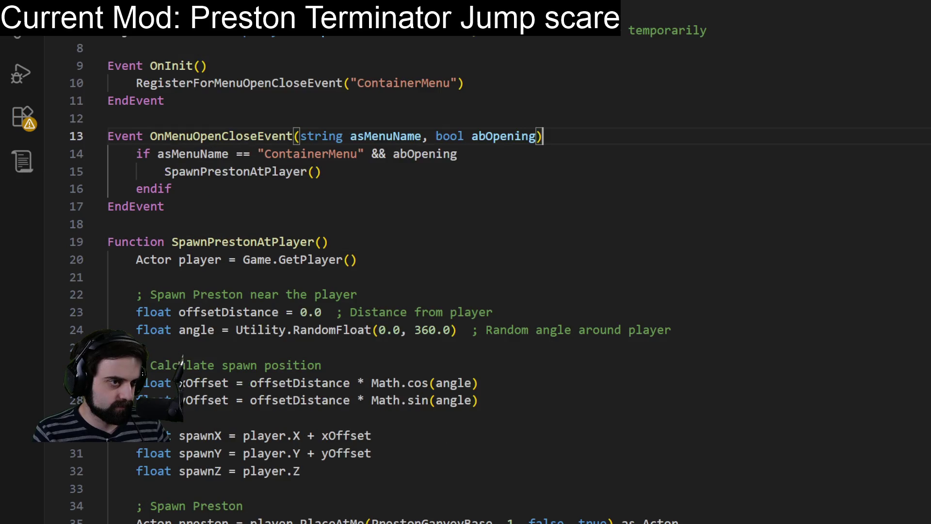
pyautogui.click(551, 136)
pyautogui.hotkey('ctrl', 'v')
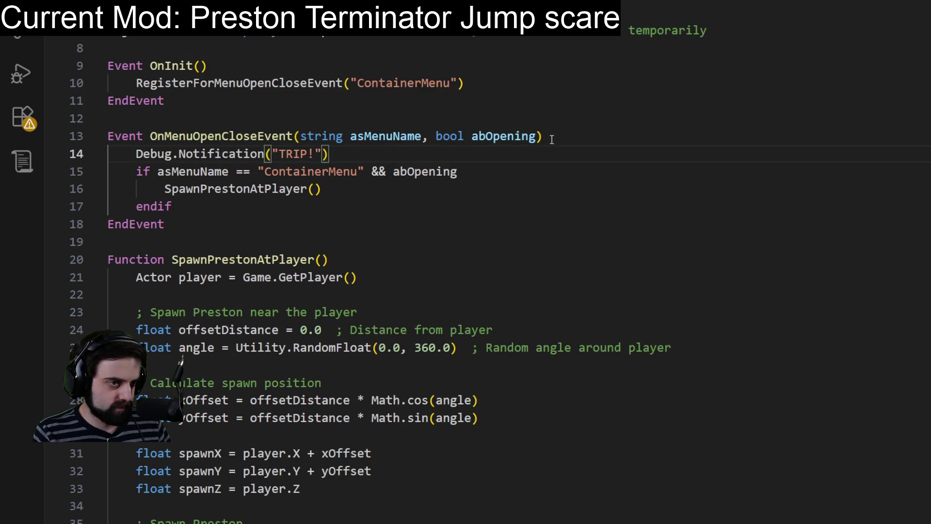
pyautogui.doubleClick(294, 155)
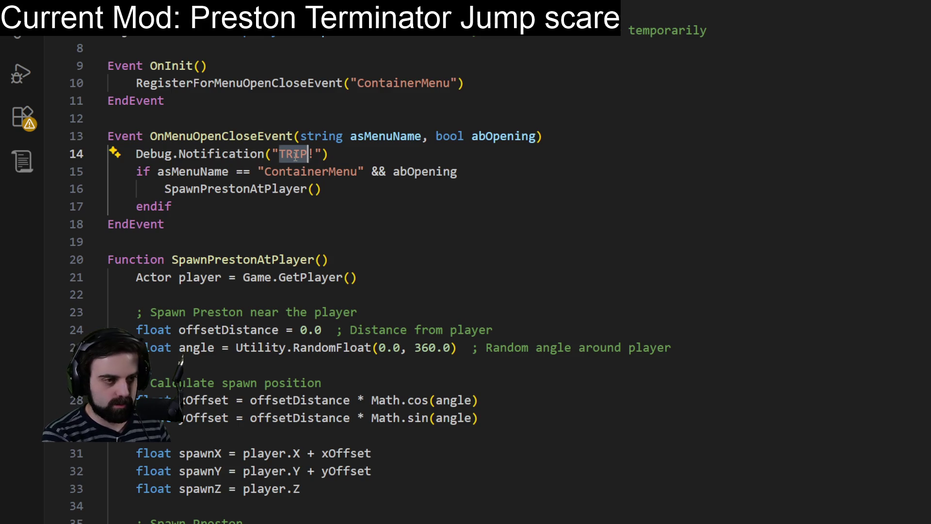
pyautogui.write('MENU')
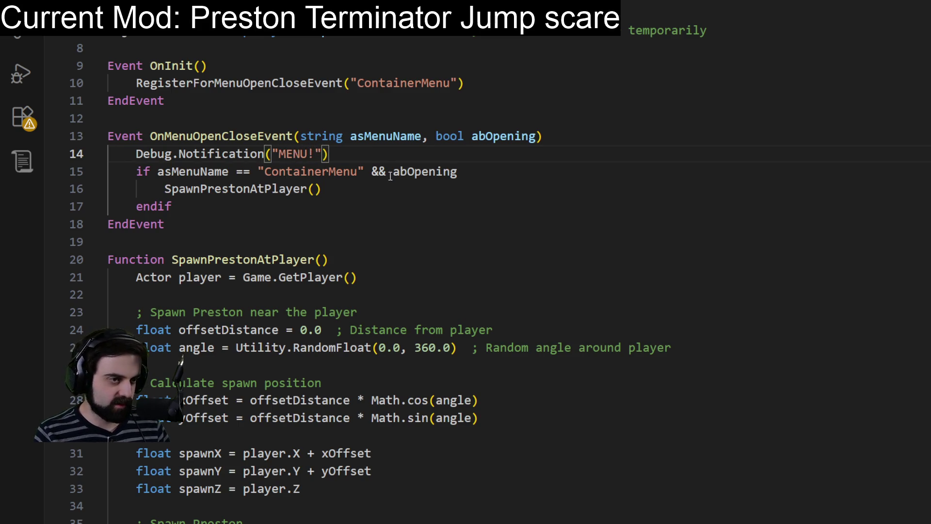
pyautogui.click(574, 154)
pyautogui.tripleClick(580, 155)
pyautogui.hotkey('ctrl', 'c')
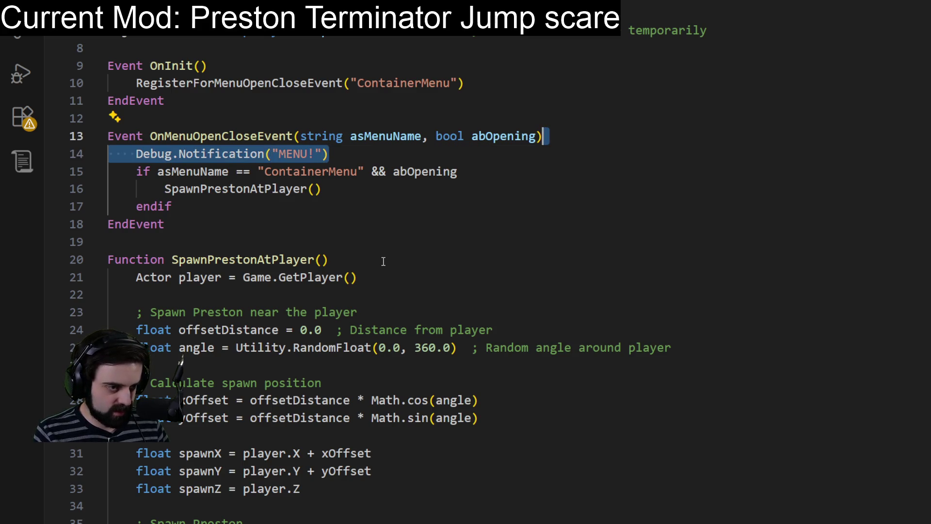
# Step: Paste the notification into SpawnPrestonAtPlayer with the message changed to SPAWNED!
pyautogui.click(383, 261)
pyautogui.press('Return')
pyautogui.hotkey('ctrl', 'v')
pyautogui.press('Left')
pyautogui.press('Left')
pyautogui.press('Left')
pyautogui.hotkey('ctrl', 'shift', 'Left')
pyautogui.write('SOA')
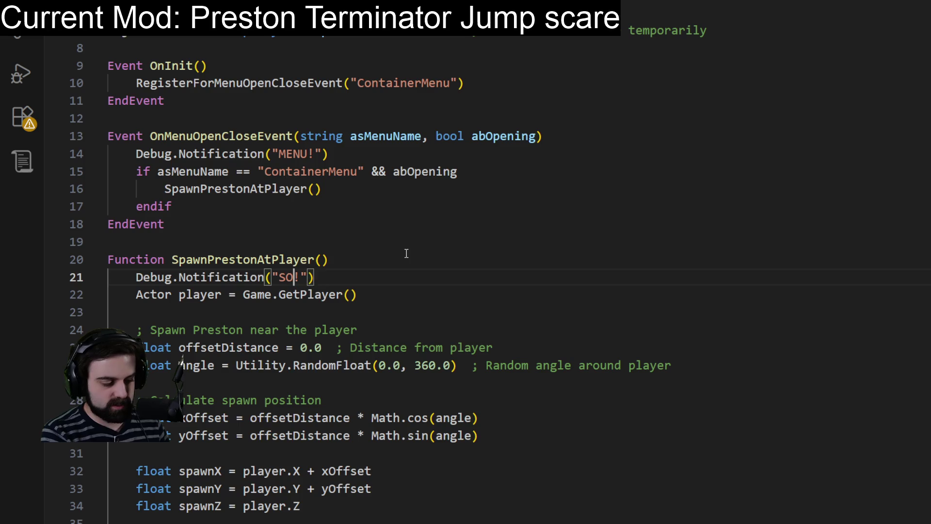
pyautogui.press('BackSpace')
pyautogui.press('BackSpace')
pyautogui.write('PAWNED')
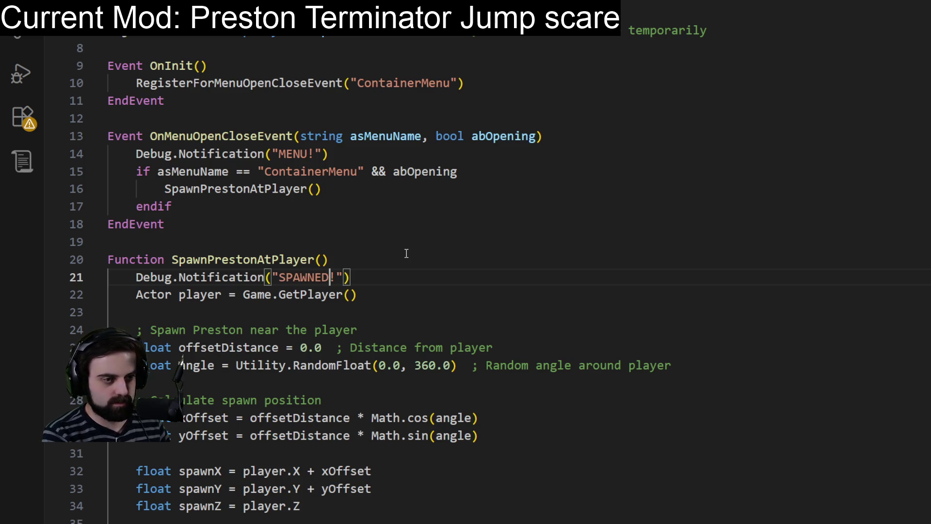
# Step: Change the offsetDistance value from 0.0 to 5.0
pyautogui.scroll(-2, 395, 194)
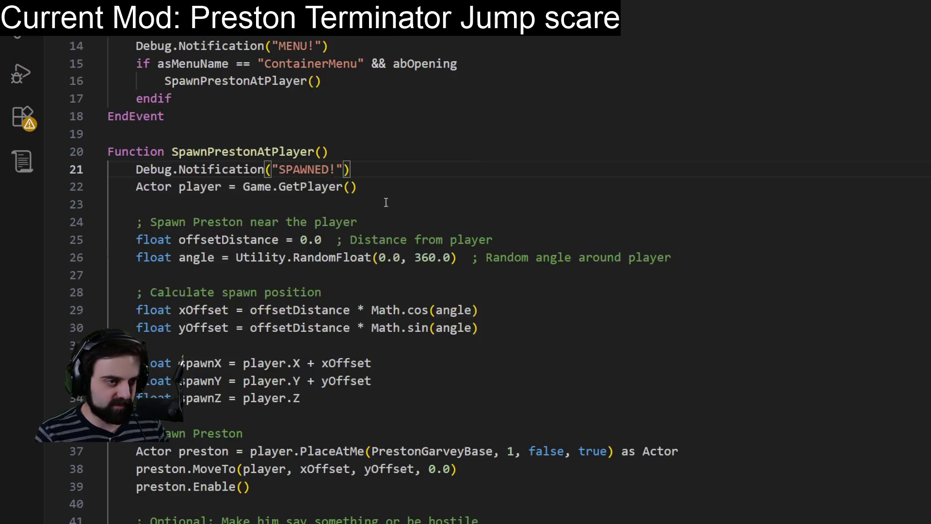
pyautogui.click(302, 239)
pyautogui.press('Delete')
pyautogui.write('5')
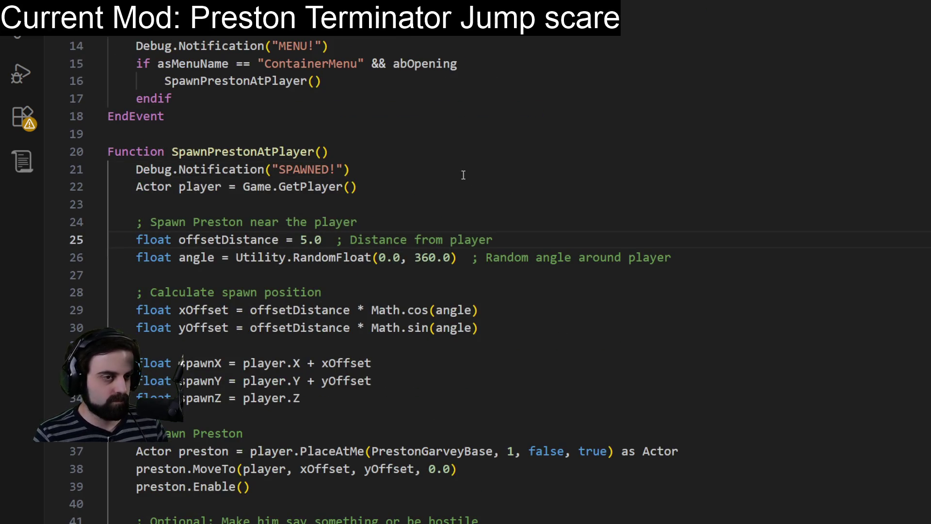
pyautogui.click(464, 171)
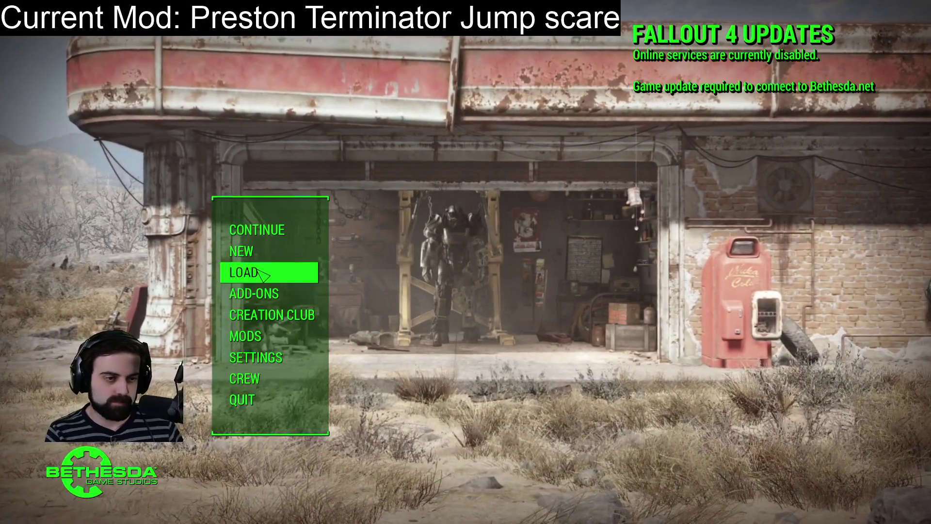
# Step: Load the Commonwealth save from the main menu's LOAD list
pyautogui.click(261, 273)
pyautogui.click(437, 404)
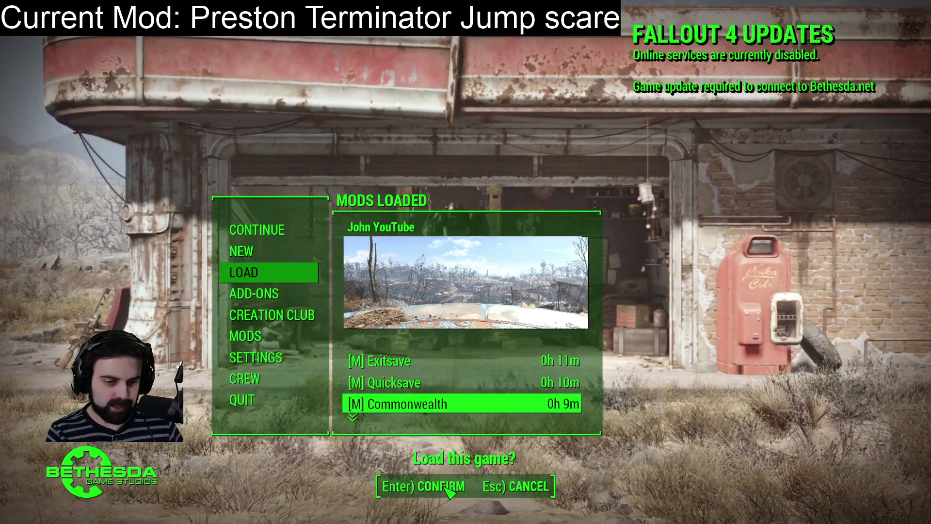
pyautogui.click(445, 487)
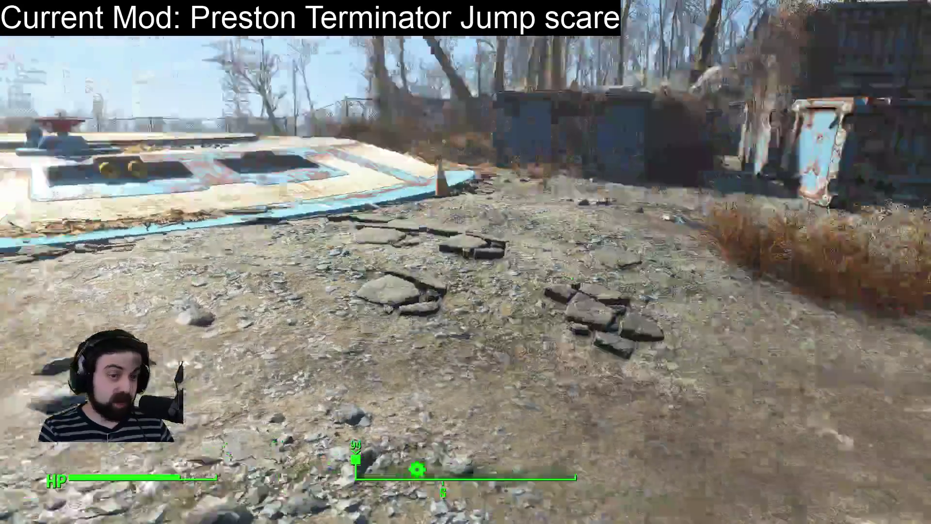
# Step: After testing, save and quit the game to the desktop
pyautogui.press('Escape')
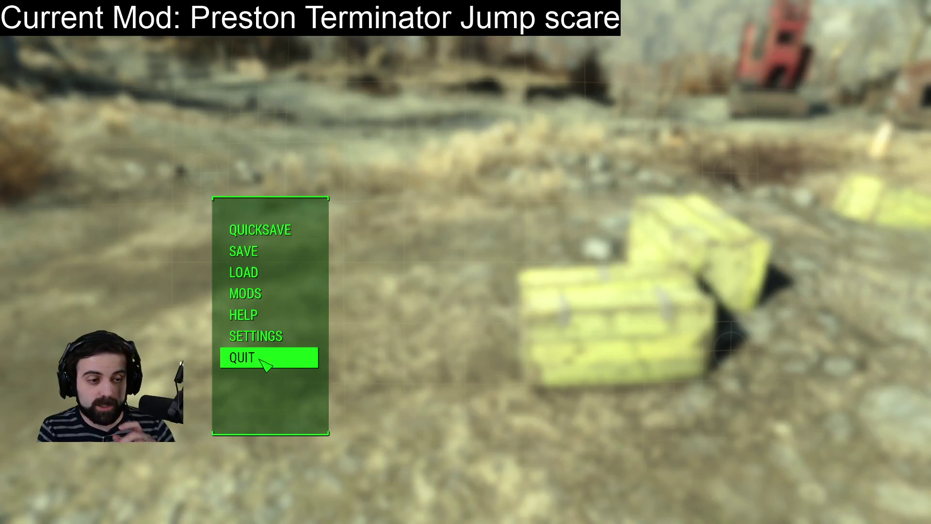
pyautogui.click(262, 359)
pyautogui.click(468, 491)
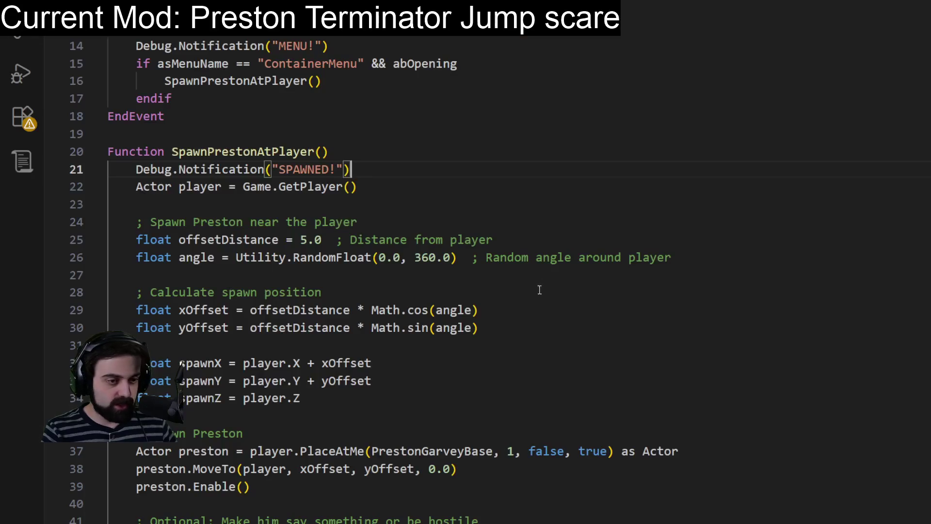
pyautogui.click(539, 290)
pyautogui.click(714, 252)
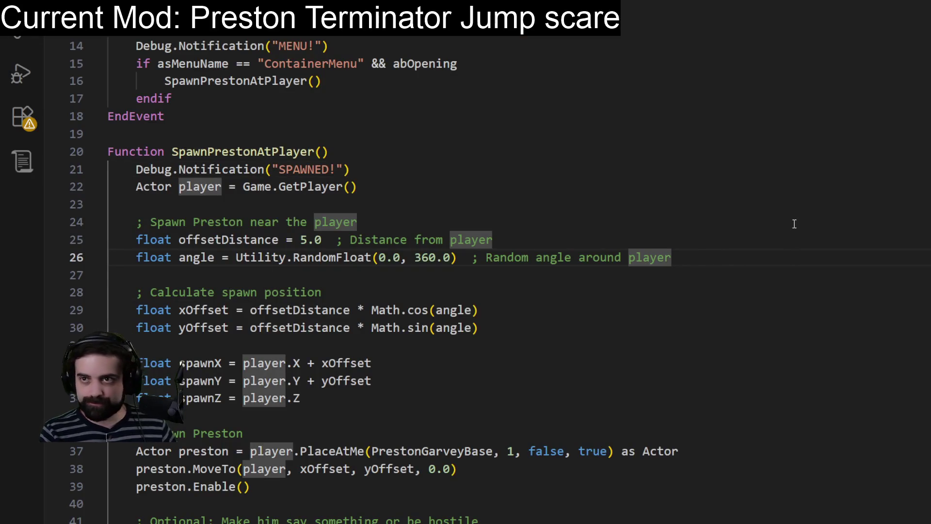
pyautogui.moveTo(791, 173); pyautogui.dragTo(801, 181)
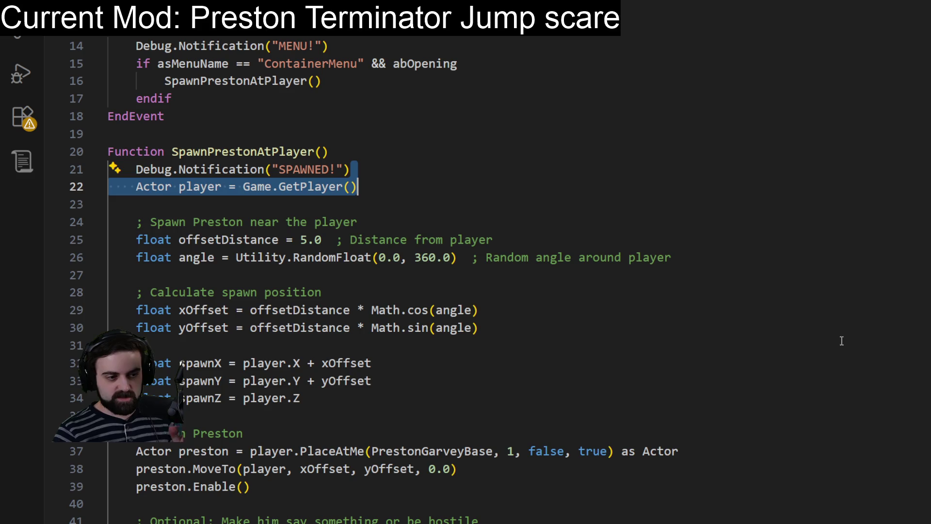
pyautogui.click(818, 353)
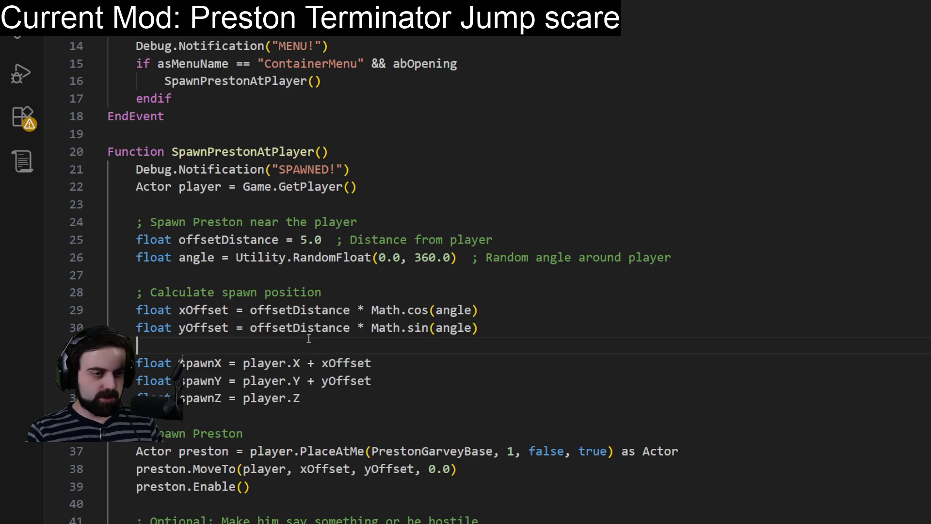
# Step: Delete the Math.cos/Math.sin terms, the random angle line and the xOffset/yOffset calculation lines
pyautogui.moveTo(480, 328); pyautogui.dragTo(307, 330)
pyautogui.moveTo(352, 310)
pyautogui.mouseDown()
pyautogui.moveTo(486, 307)
pyautogui.moveTo(426, 328)
pyautogui.moveTo(352, 328)
pyautogui.mouseUp()
pyautogui.press('BackSpace')
pyautogui.press('BackSpace')
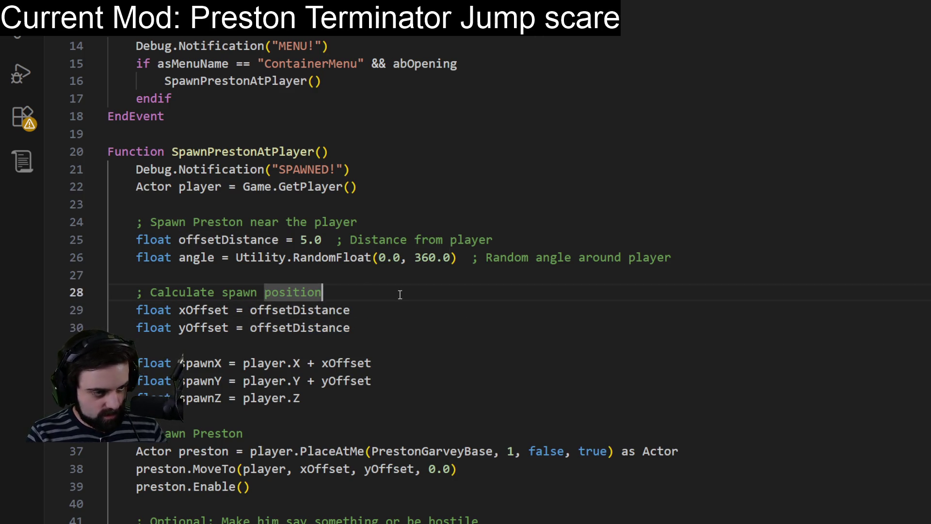
pyautogui.moveTo(759, 262); pyautogui.dragTo(741, 248)
pyautogui.press('BackSpace')
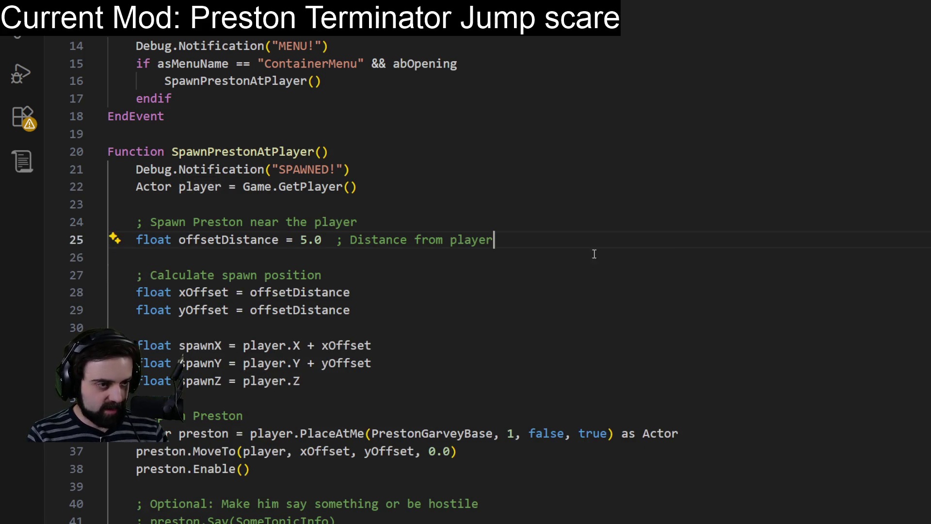
pyautogui.click(402, 269)
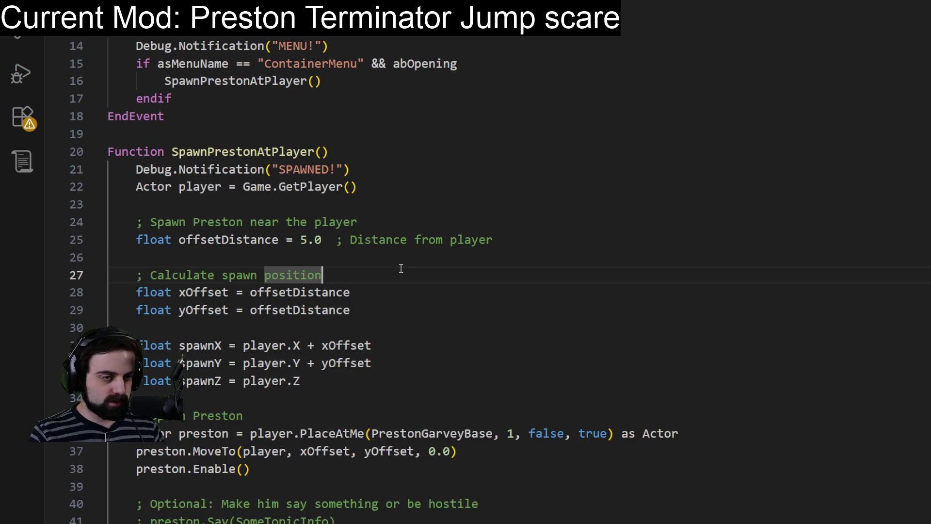
pyautogui.click(481, 193)
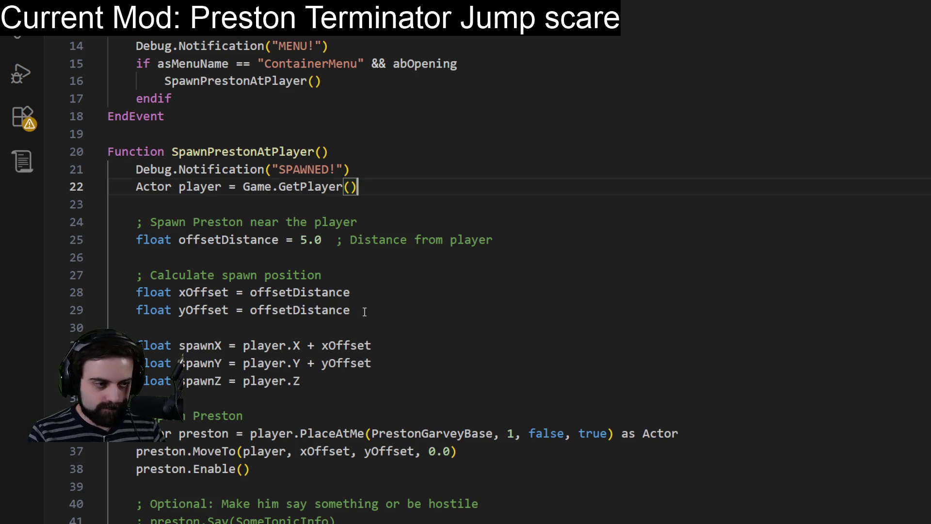
pyautogui.moveTo(394, 311); pyautogui.dragTo(418, 258)
pyautogui.press('BackSpace')
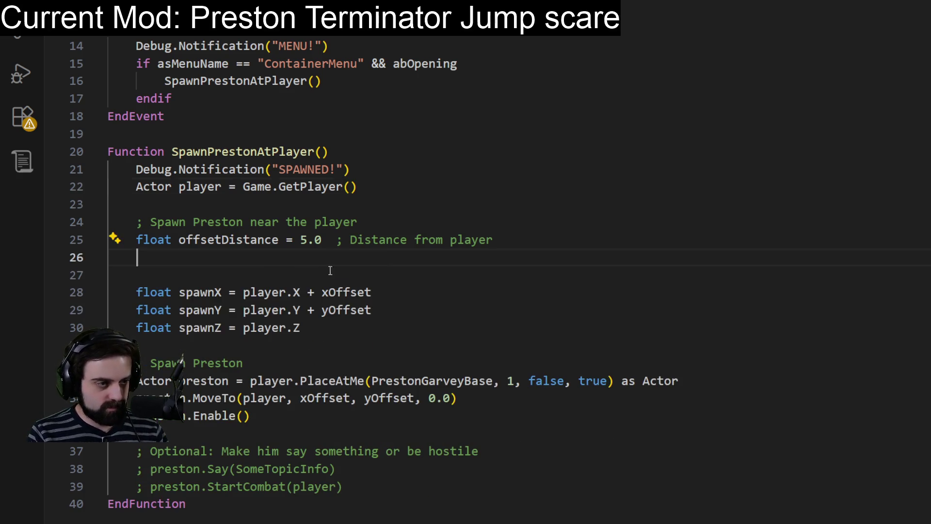
pyautogui.press('BackSpace')
pyautogui.press('BackSpace')
# Step: Replace xOffset and yOffset in the spawnX and spawnY lines with offsetDistance
pyautogui.click(240, 240)
pyautogui.doubleClick(240, 239)
pyautogui.hotkey('ctrl', 'c')
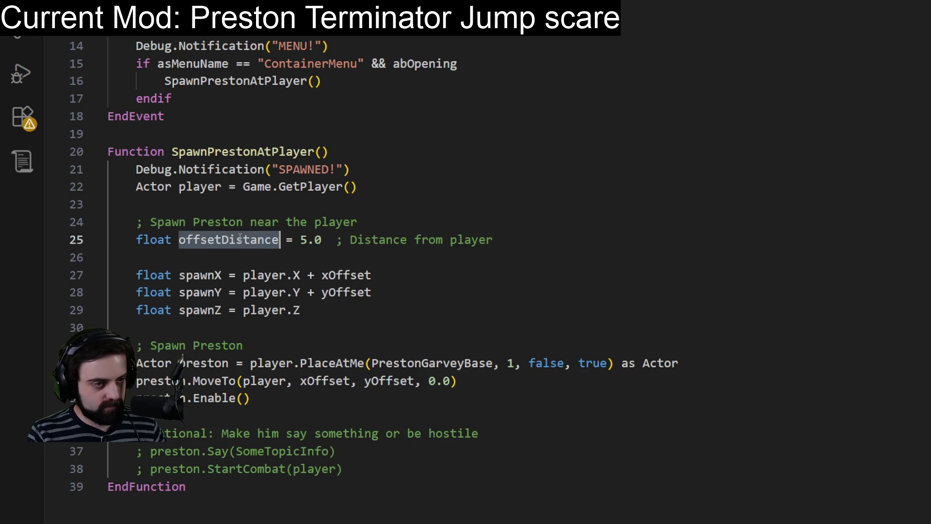
pyautogui.doubleClick(346, 275)
pyautogui.hotkey('ctrl', 'v')
pyautogui.doubleClick(346, 292)
pyautogui.hotkey('ctrl', 'v')
pyautogui.click(627, 203)
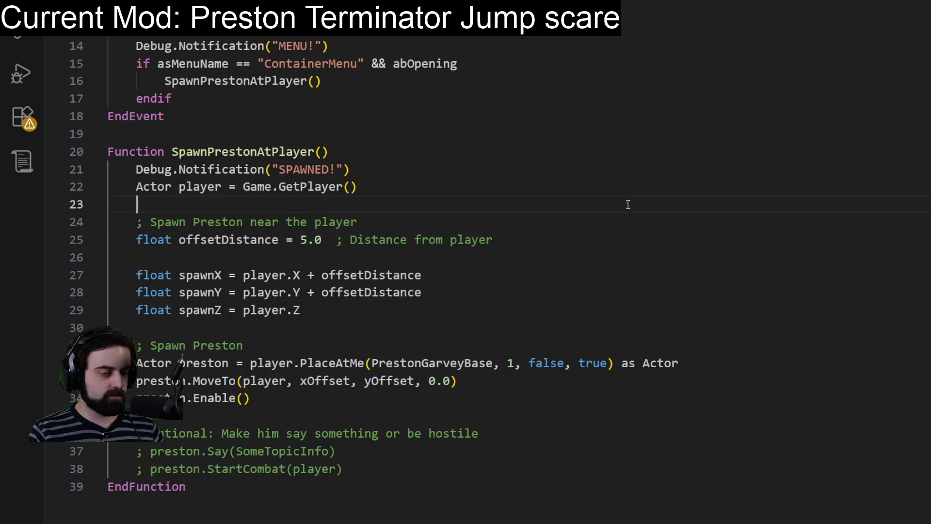
pyautogui.scroll(-1, 361, 316)
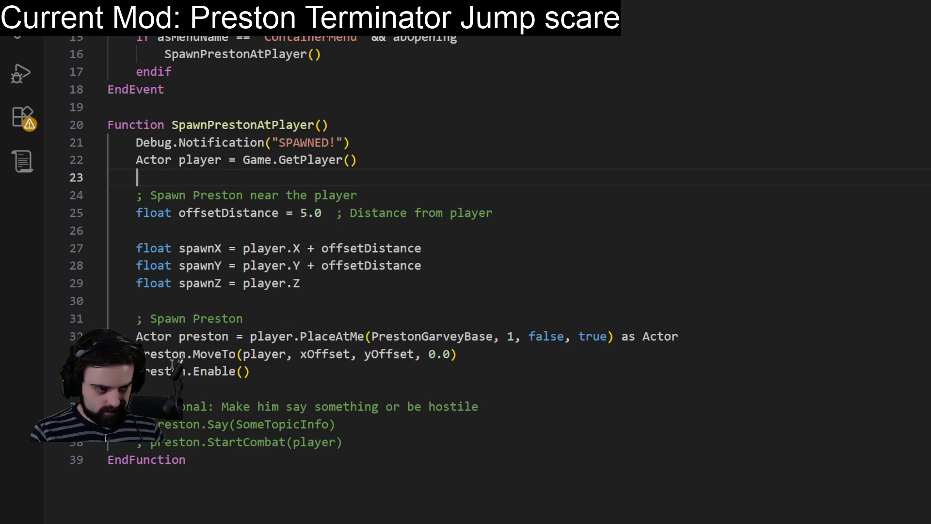
pyautogui.click(165, 354)
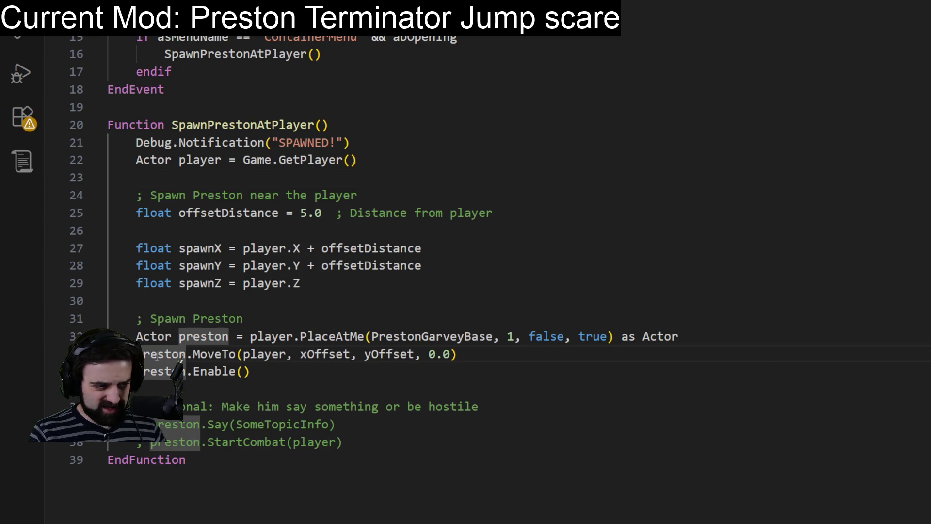
# Step: Comment out the MoveTo line with a semicolon
pyautogui.write(';')
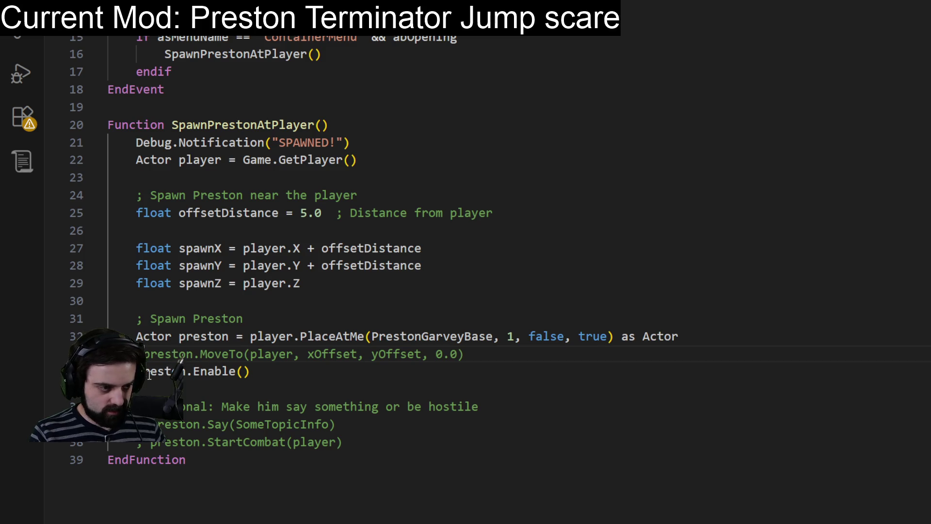
pyautogui.click(564, 368)
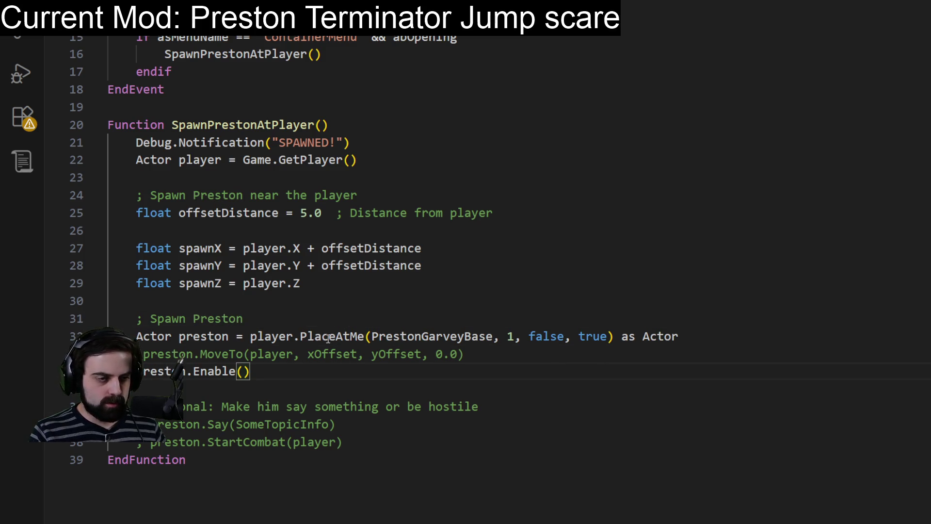
pyautogui.doubleClick(328, 338)
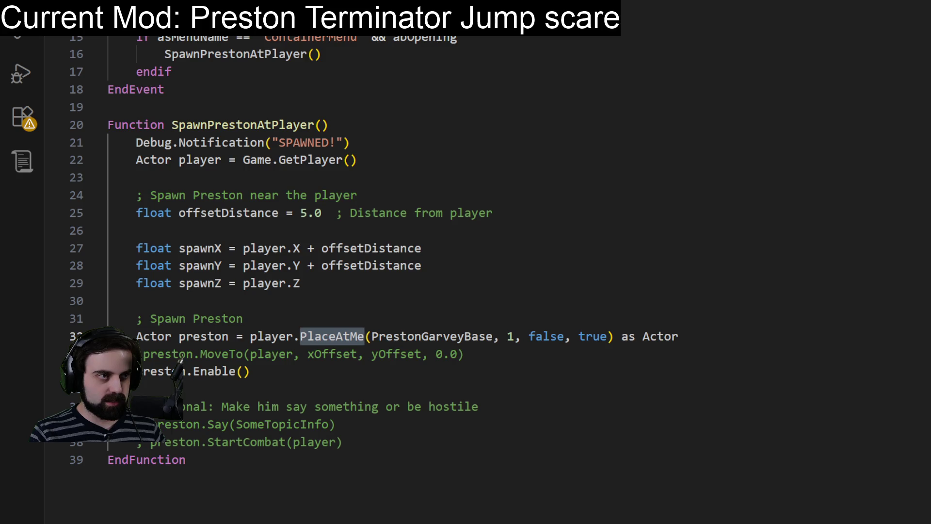
# Step: Open the crouch-spawn script via File > Open File for reference
pyautogui.hotkey('alt', 'f')
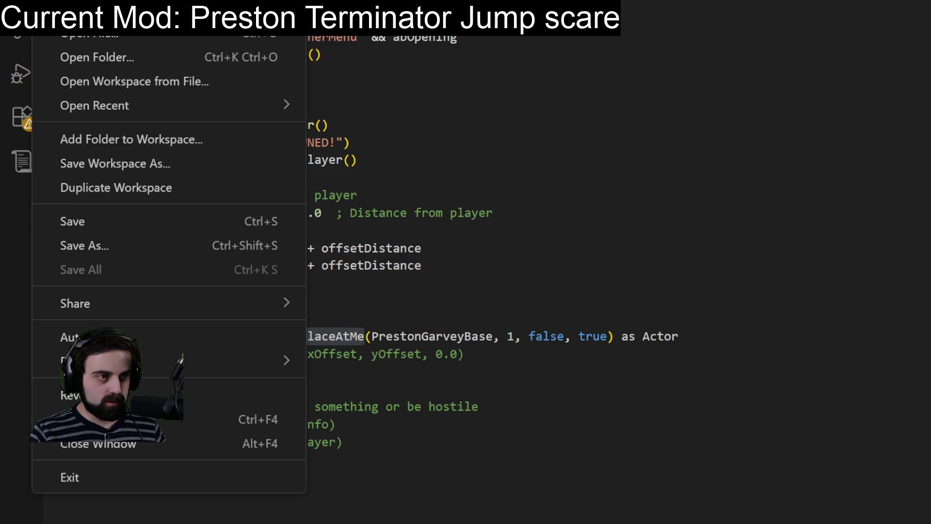
pyautogui.click(97, 36)
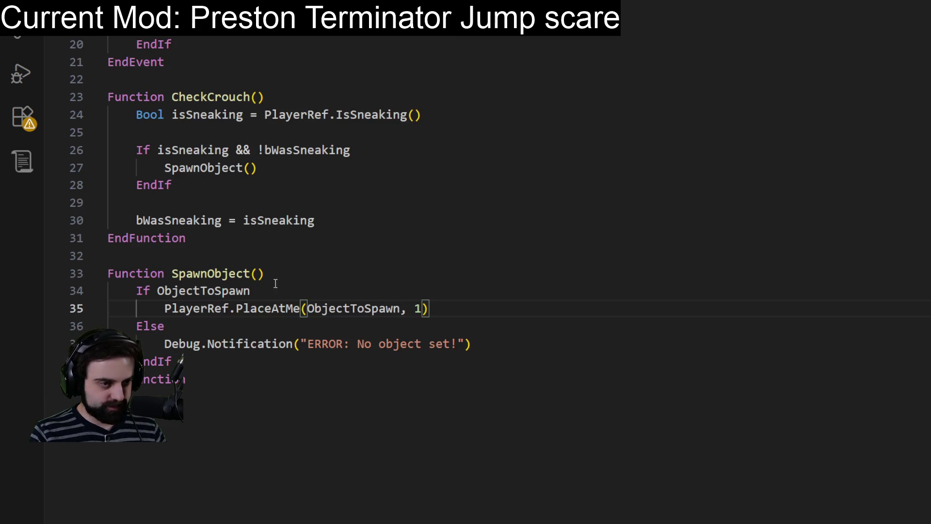
pyautogui.moveTo(341, 312)
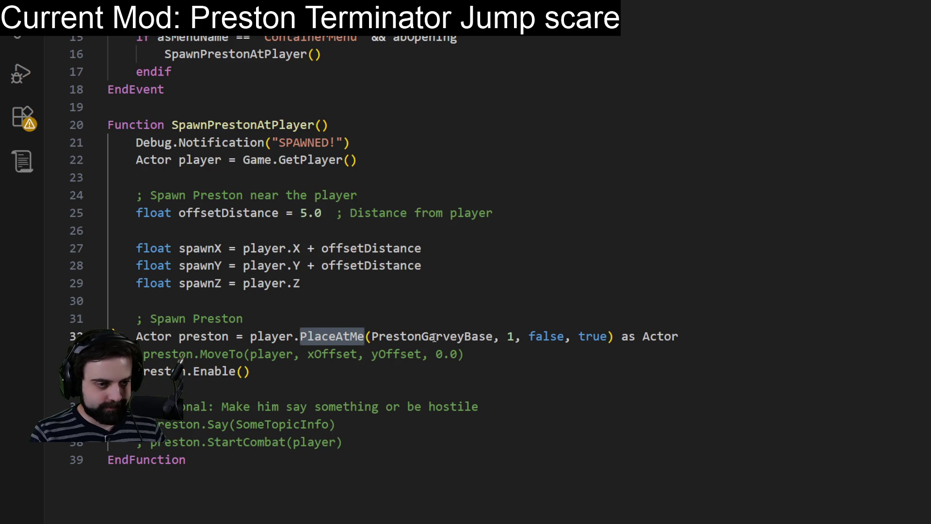
# Step: Remove ', false, true' so PlaceAtMe on line 32 takes only PrestonGarveyBase and 1
pyautogui.click(515, 336)
pyautogui.press('Delete')
pyautogui.press('Delete')
pyautogui.press('Delete')
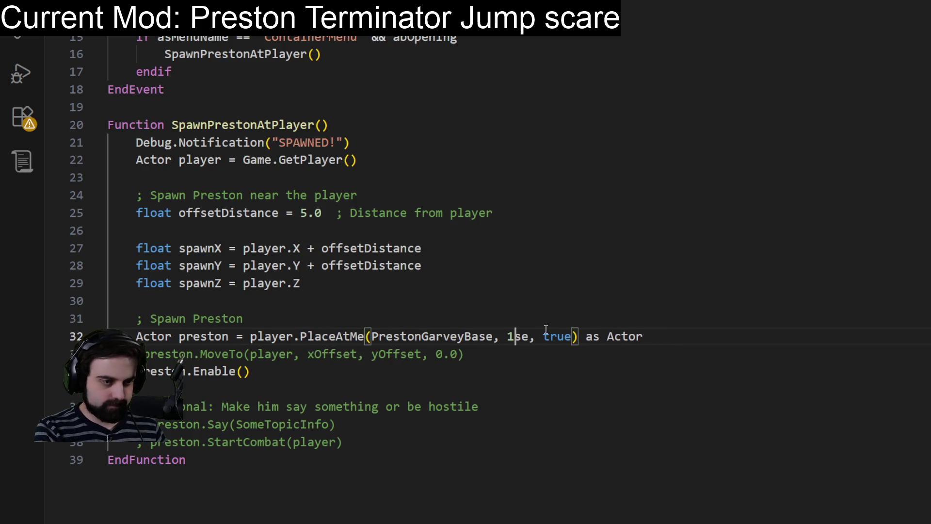
pyautogui.press('Delete')
pyautogui.press('Delete')
pyautogui.press('Delete')
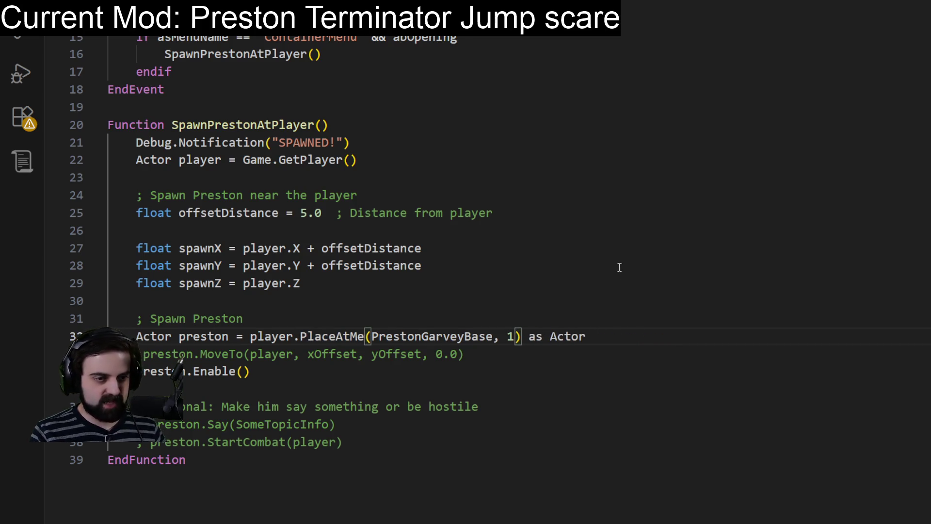
pyautogui.click(620, 268)
pyautogui.click(719, 180)
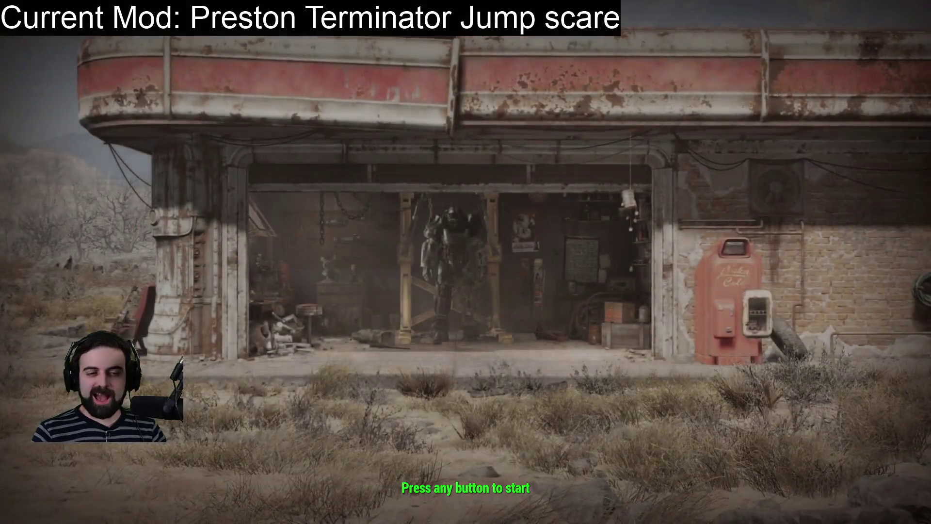
# Step: Pass the title screen and load the Commonwealth save from the LOAD list
pyautogui.press('Return')
pyautogui.click(243, 272)
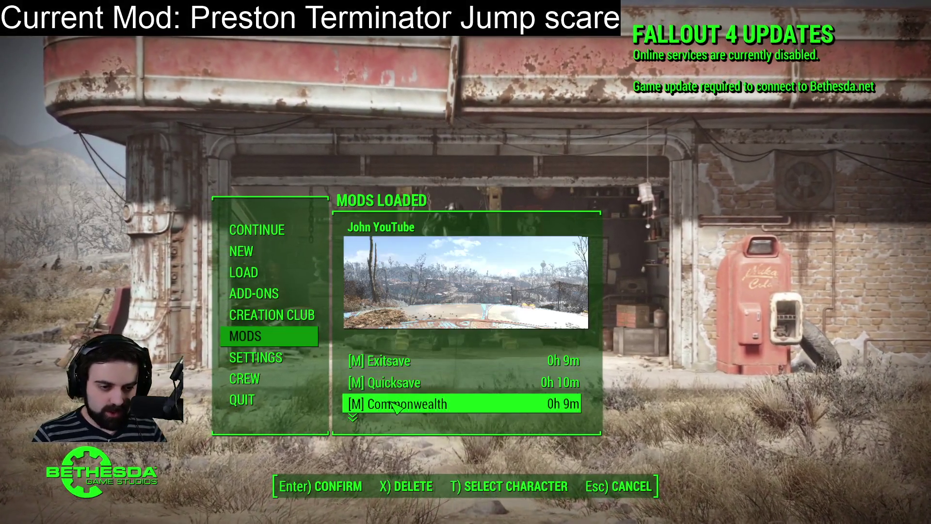
pyautogui.click(395, 407)
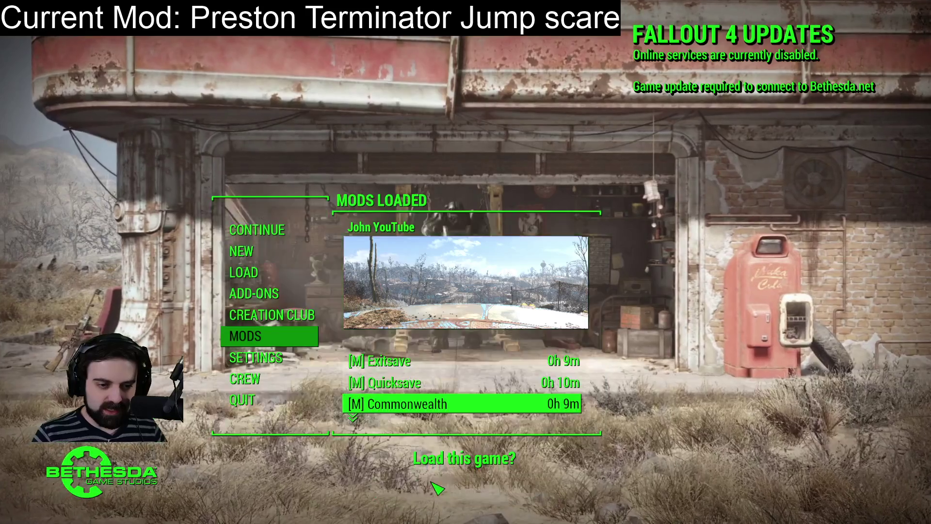
pyautogui.click(437, 487)
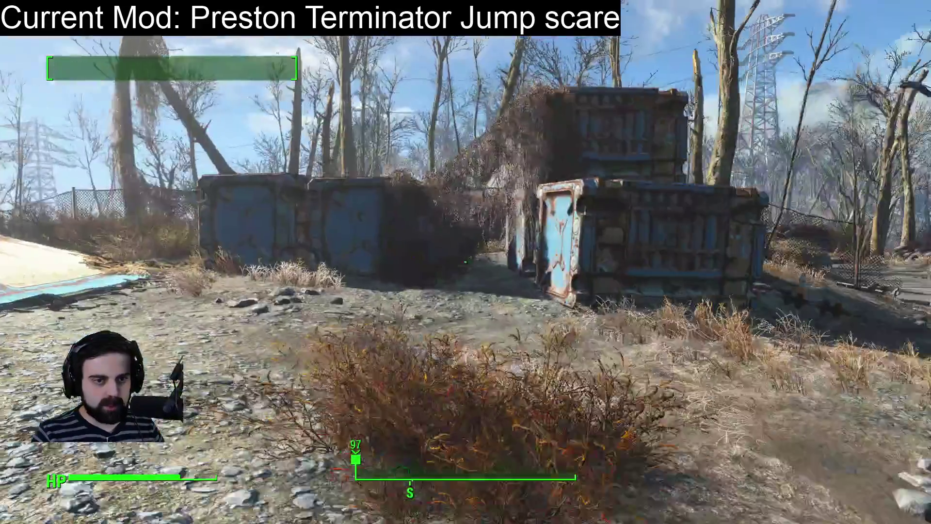
# Step: Open the wooden crate to trigger SPAWNED! and take its Molotov Cocktail
pyautogui.press('w')
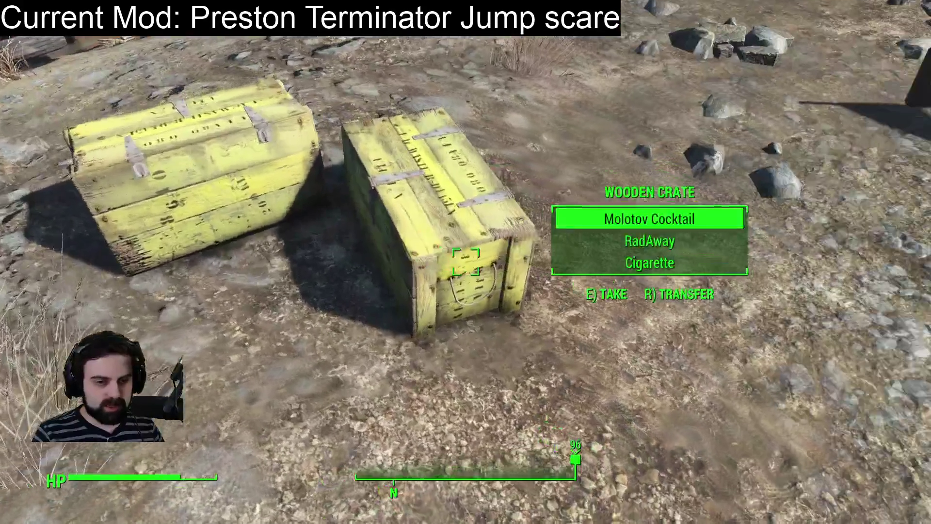
pyautogui.press('r')
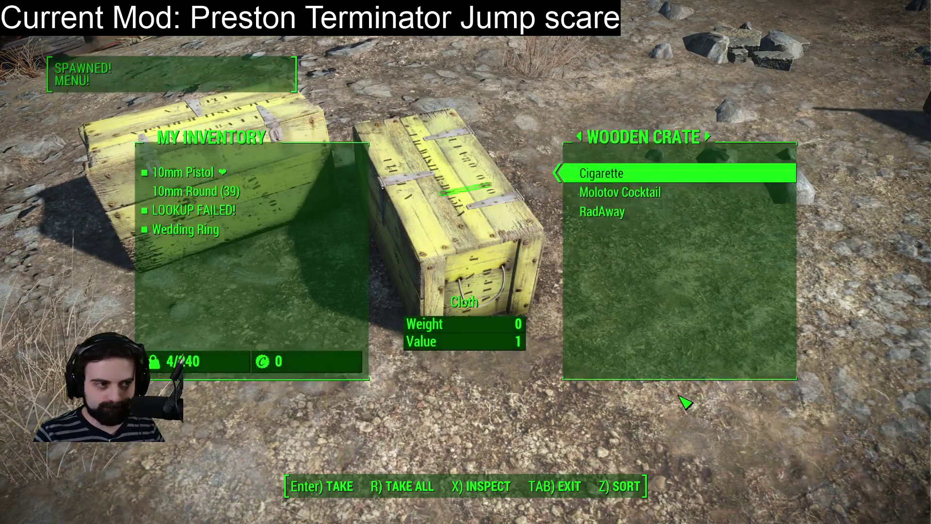
pyautogui.press('Tab')
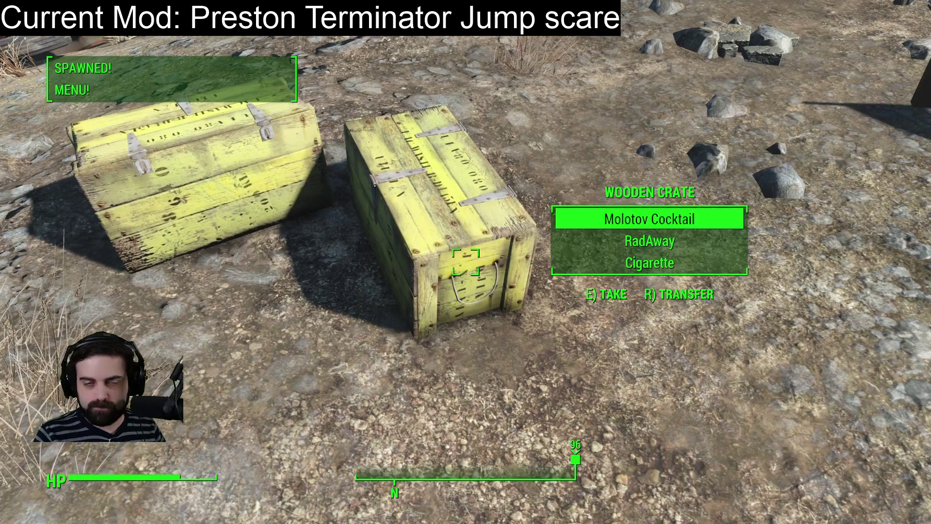
pyautogui.press('e')
pyautogui.press('r')
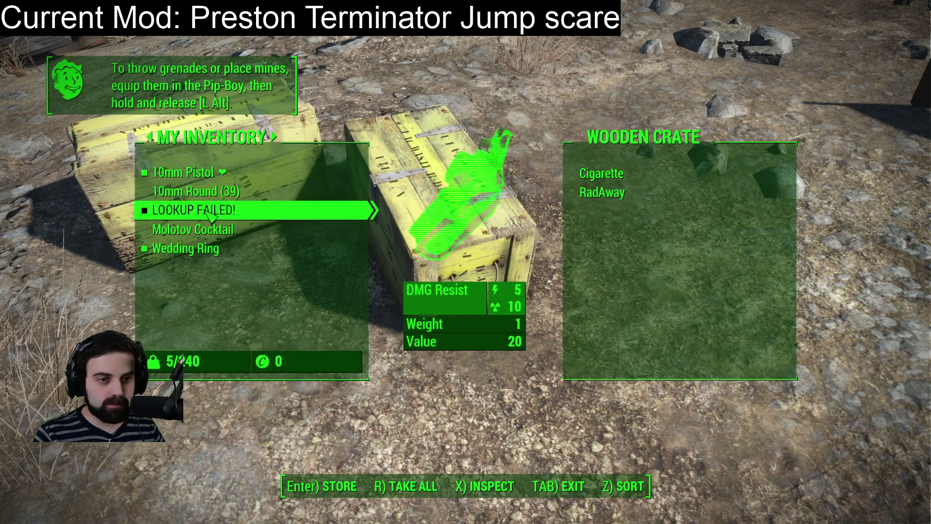
pyautogui.press('Tab')
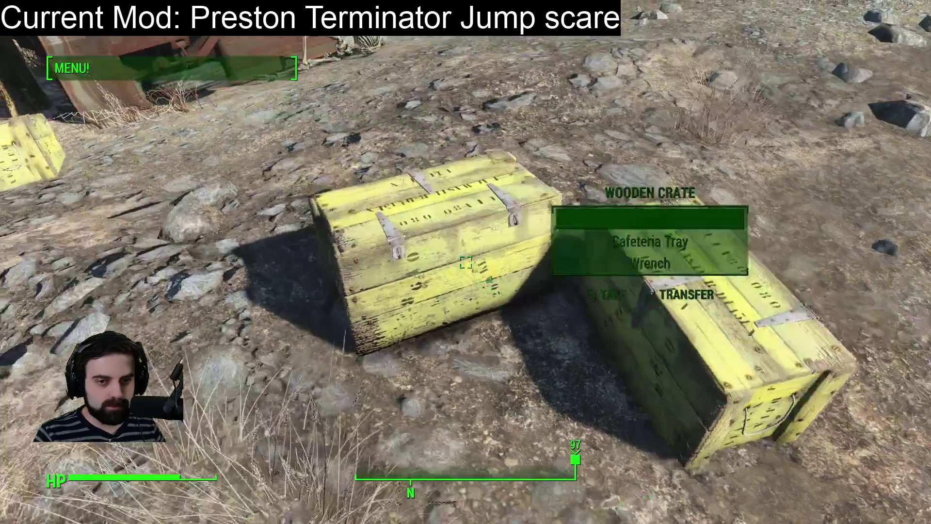
# Step: Unequip the worn outfit from the Pip-Boy's INV > APPAREL list
pyautogui.press('e')
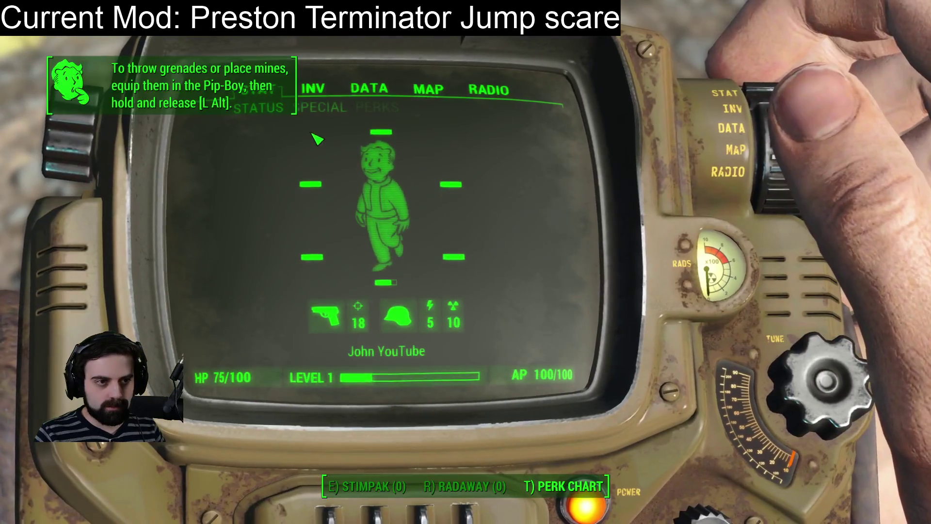
pyautogui.click(370, 88)
pyautogui.click(316, 89)
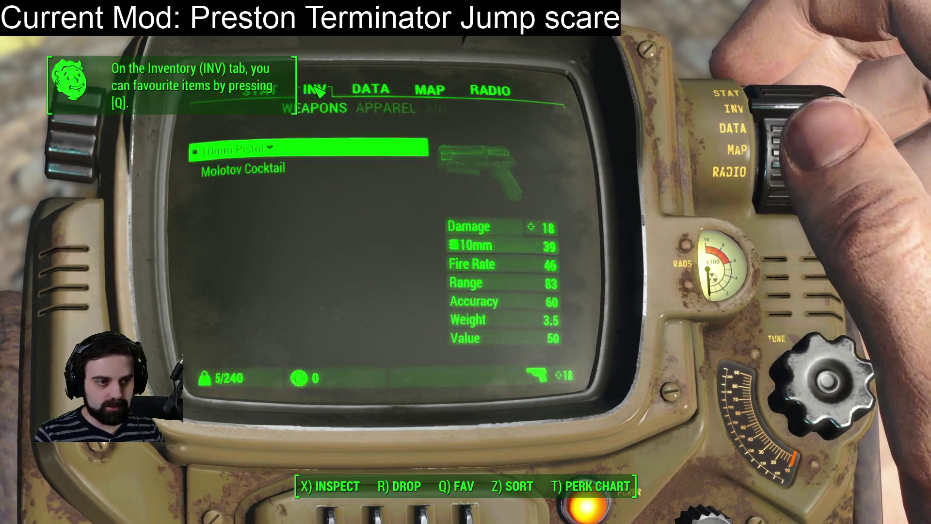
pyautogui.click(373, 111)
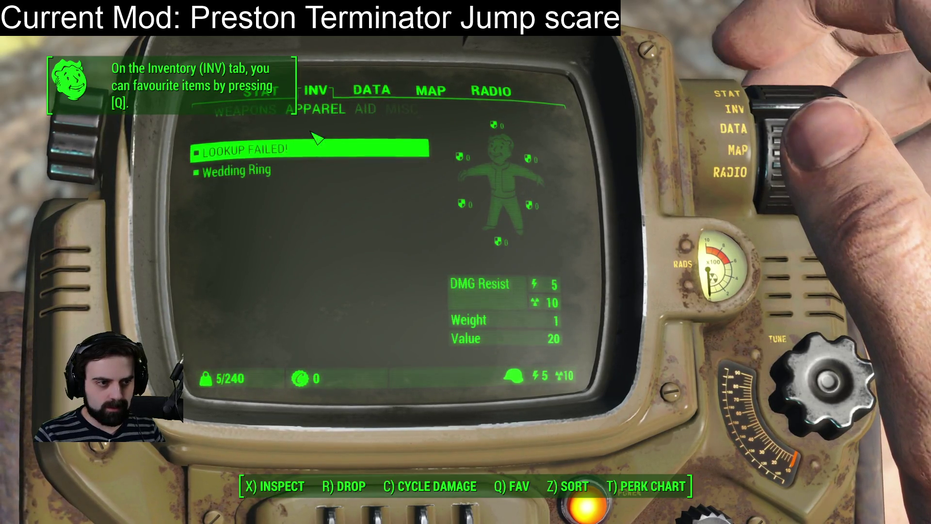
pyautogui.click(264, 155)
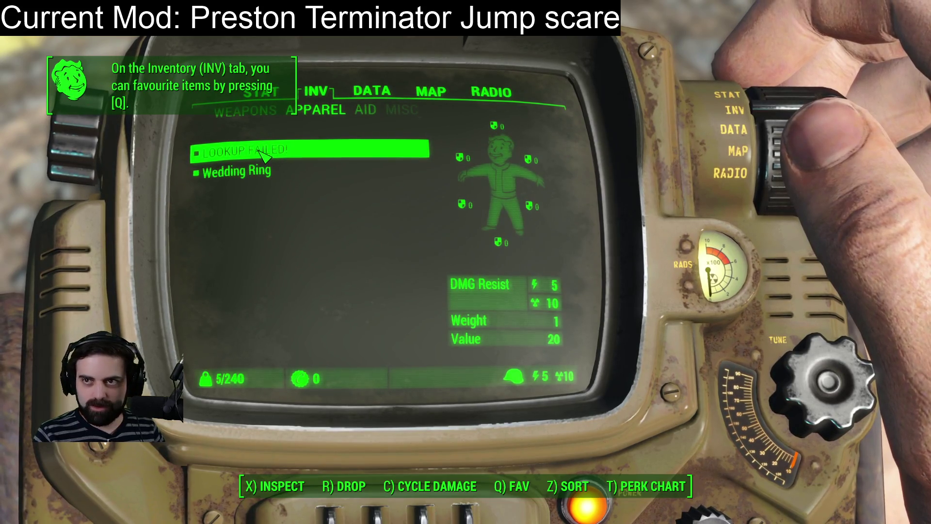
pyautogui.press('Tab')
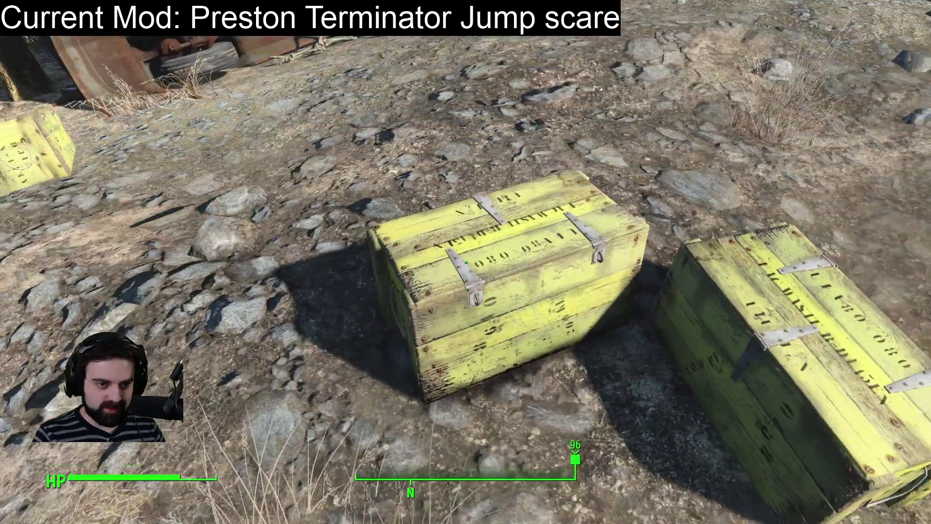
# Step: Run away from the crates and choose QUIT from the pause menu
pyautogui.press('w')
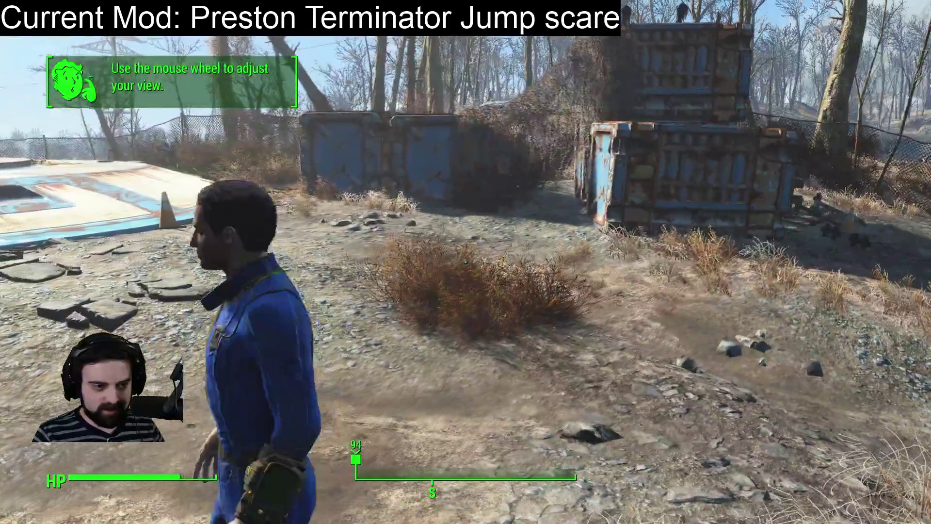
pyautogui.press('Escape')
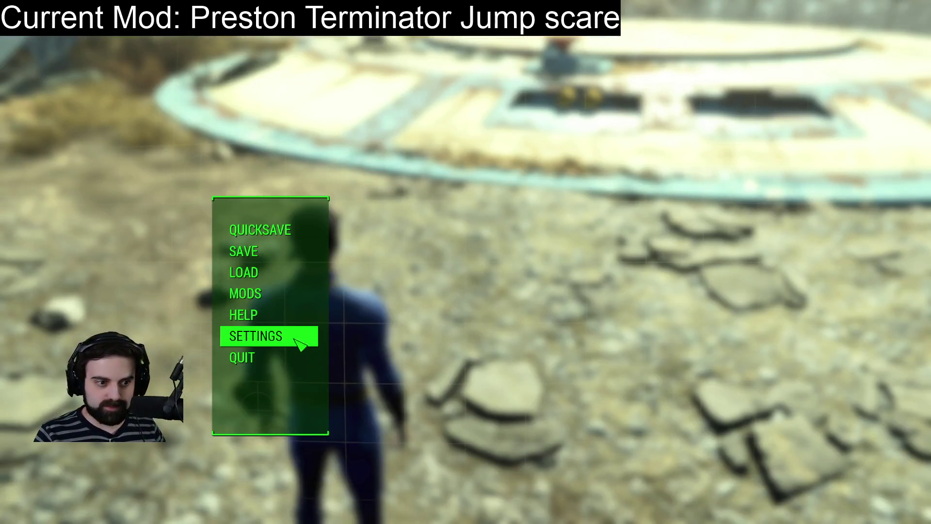
pyautogui.click(291, 357)
# Step: Confirm save and quit, then select PrestonGarveyBase on line 32 in VS Code
pyautogui.click(473, 487)
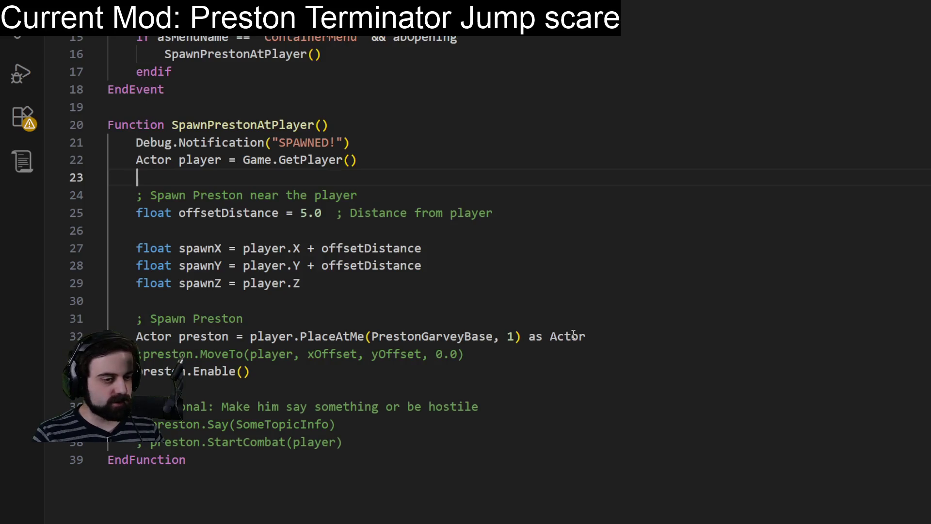
pyautogui.click(573, 336)
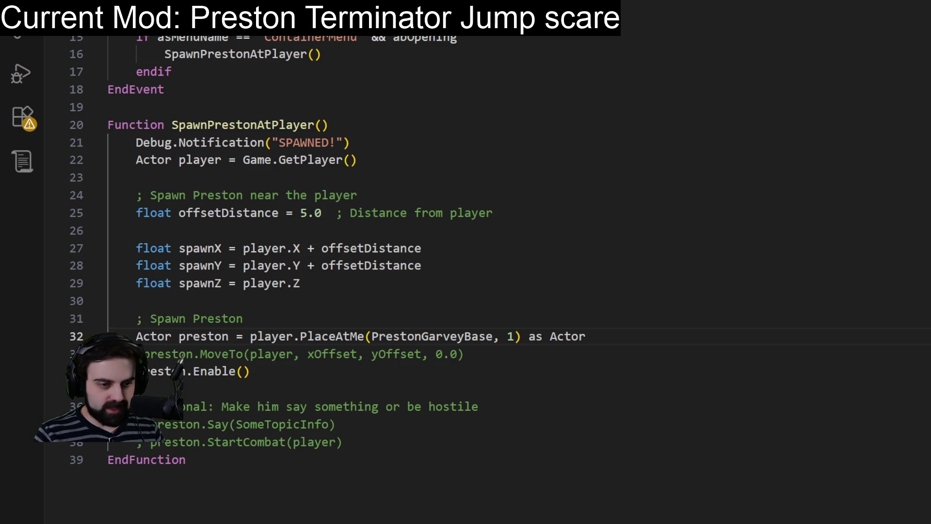
pyautogui.click(312, 501)
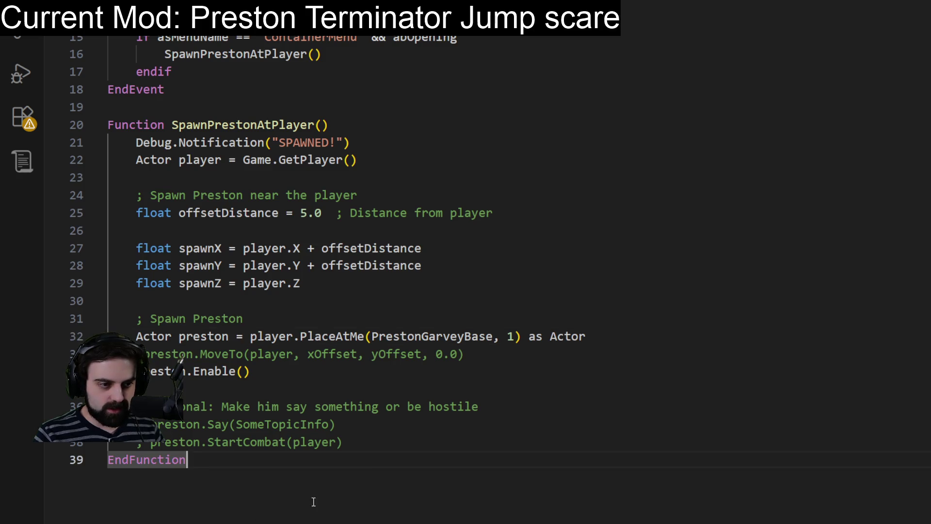
pyautogui.doubleClick(467, 336)
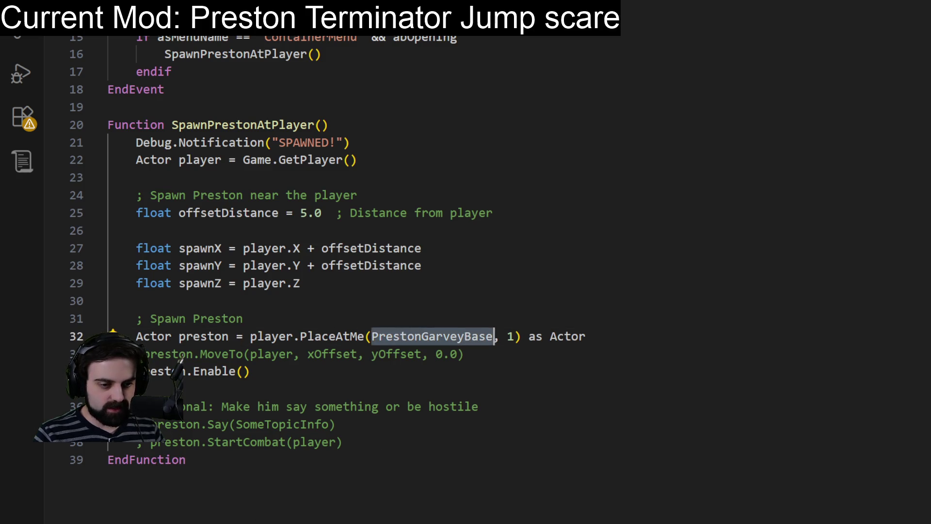